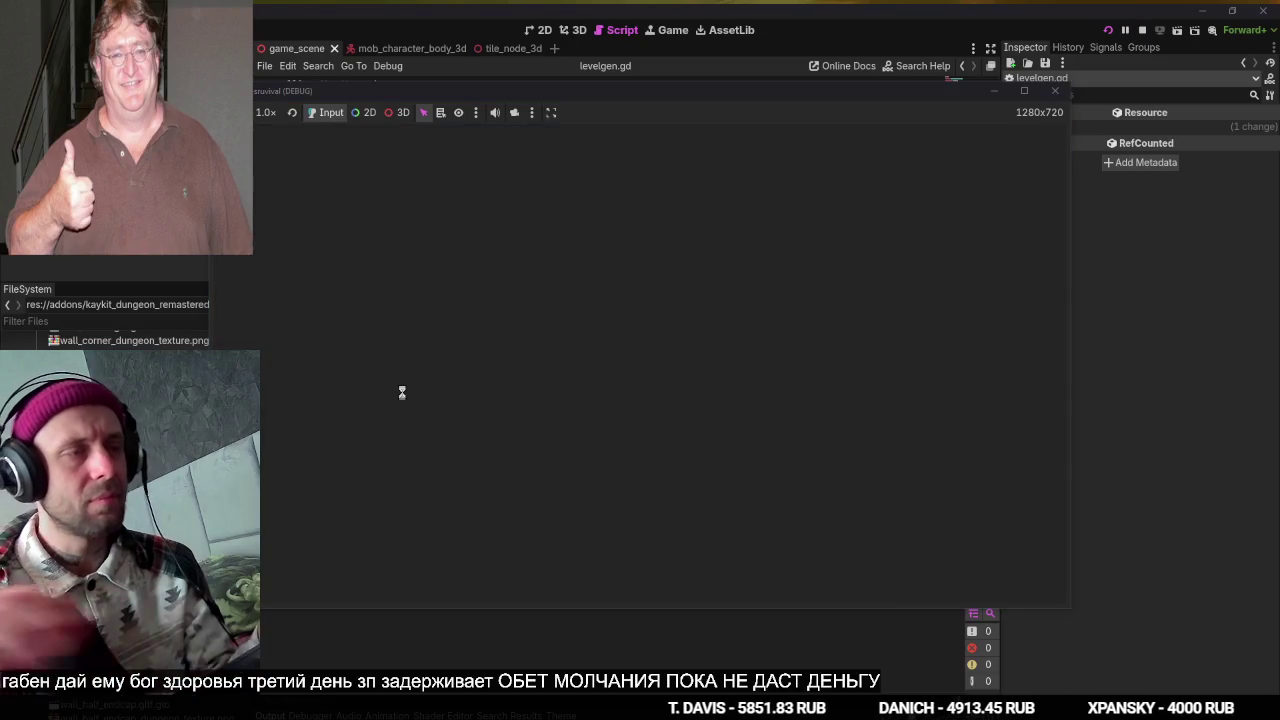
Walk the player down and left through the dungeon, then stop the test run with F8.
key(s)
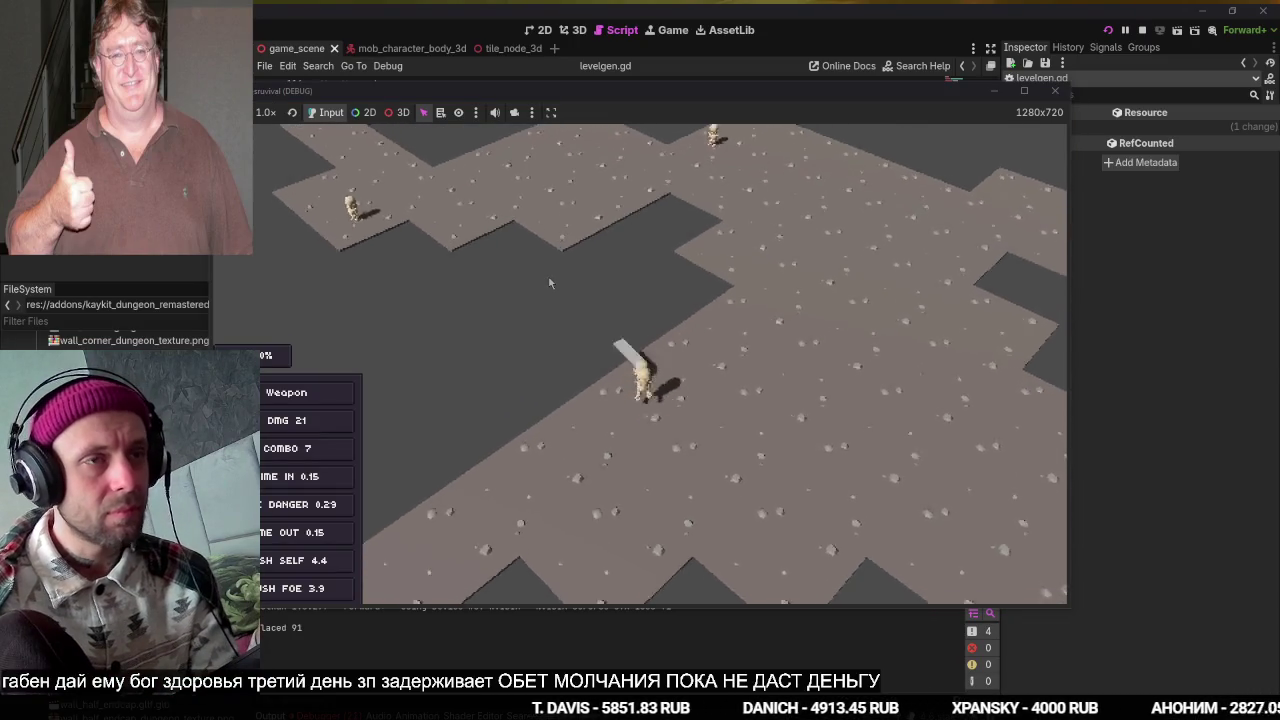
key(a)
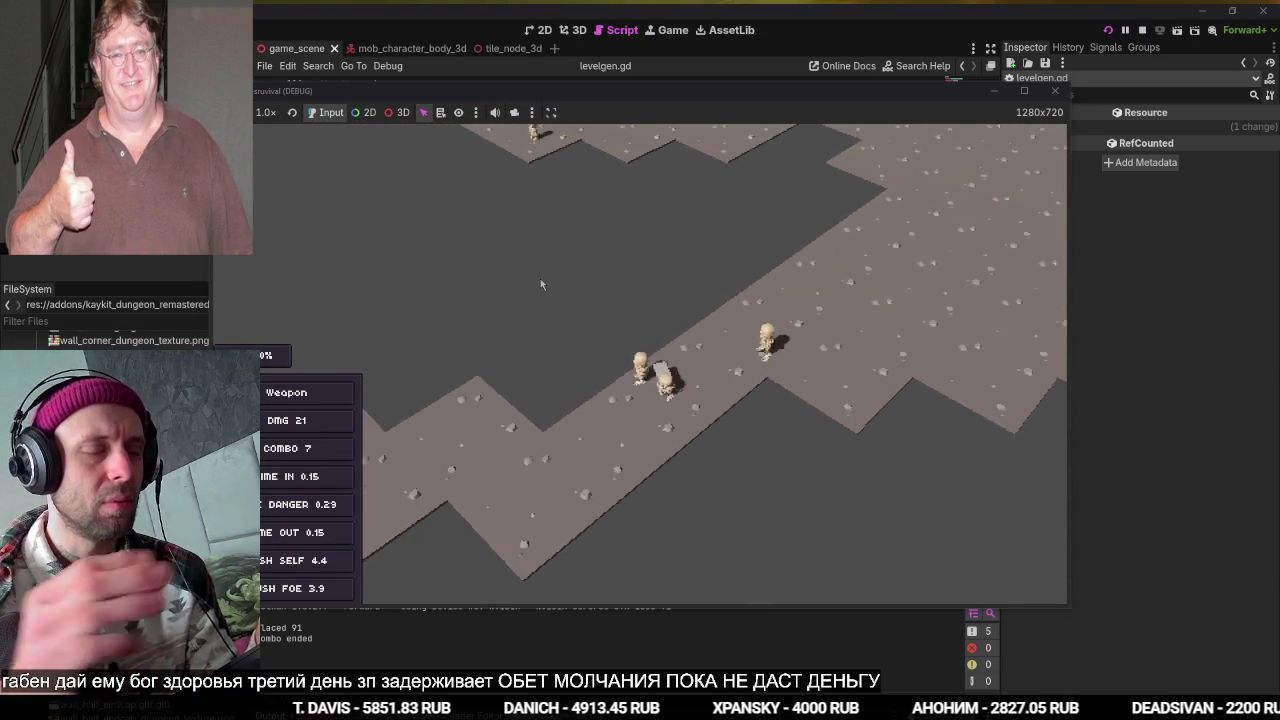
key(F8)
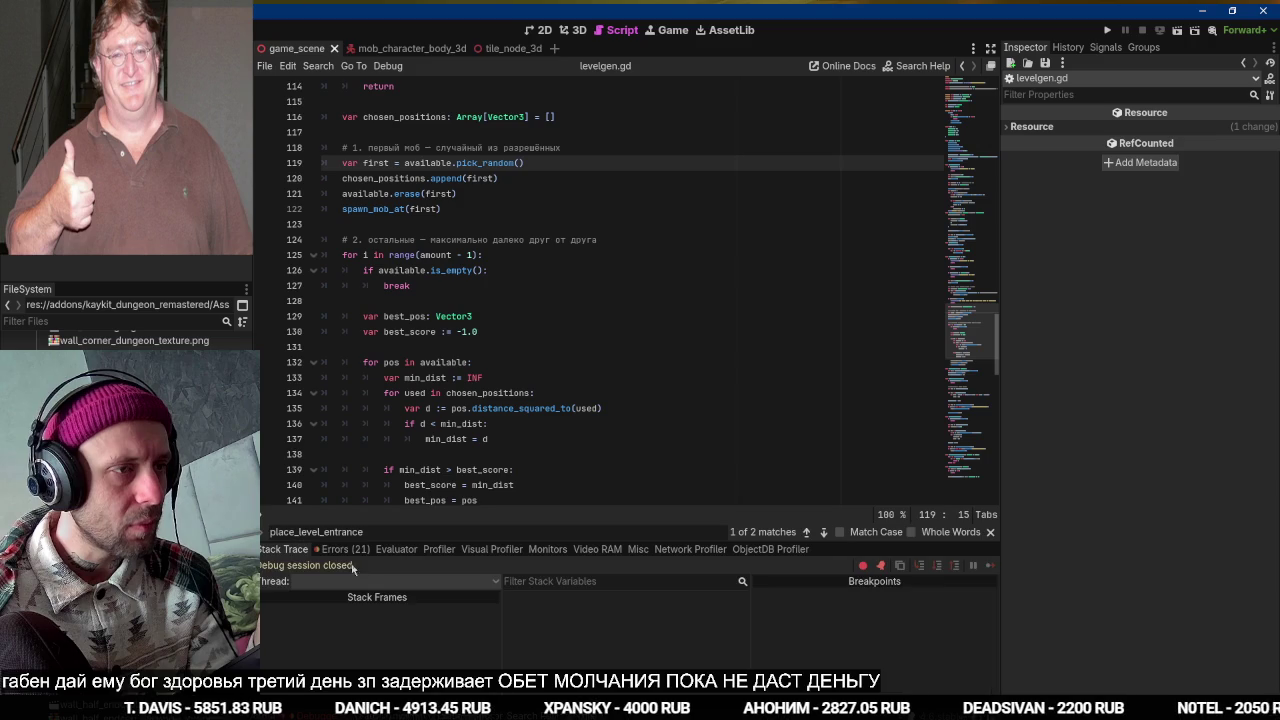
Open ai_input.gd at line 54 from the handle_movement error, and check ChatGPT for a fix.
click(340, 549)
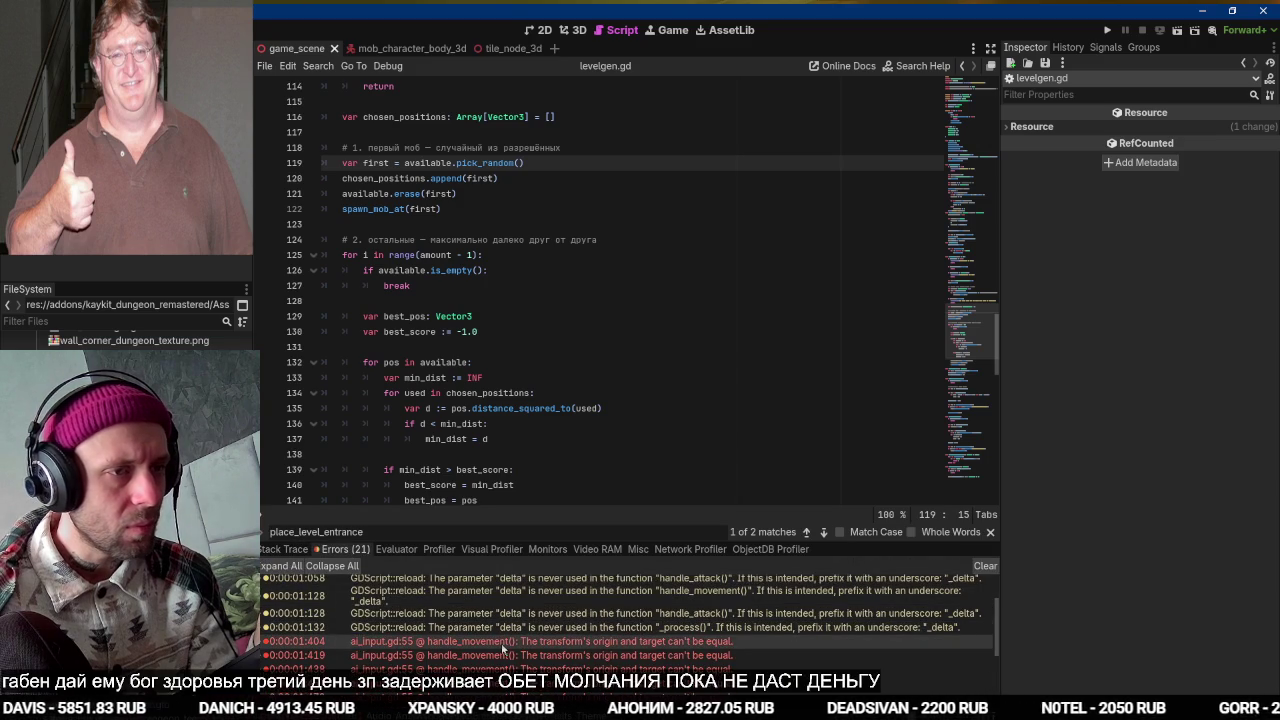
double_click(503, 641)
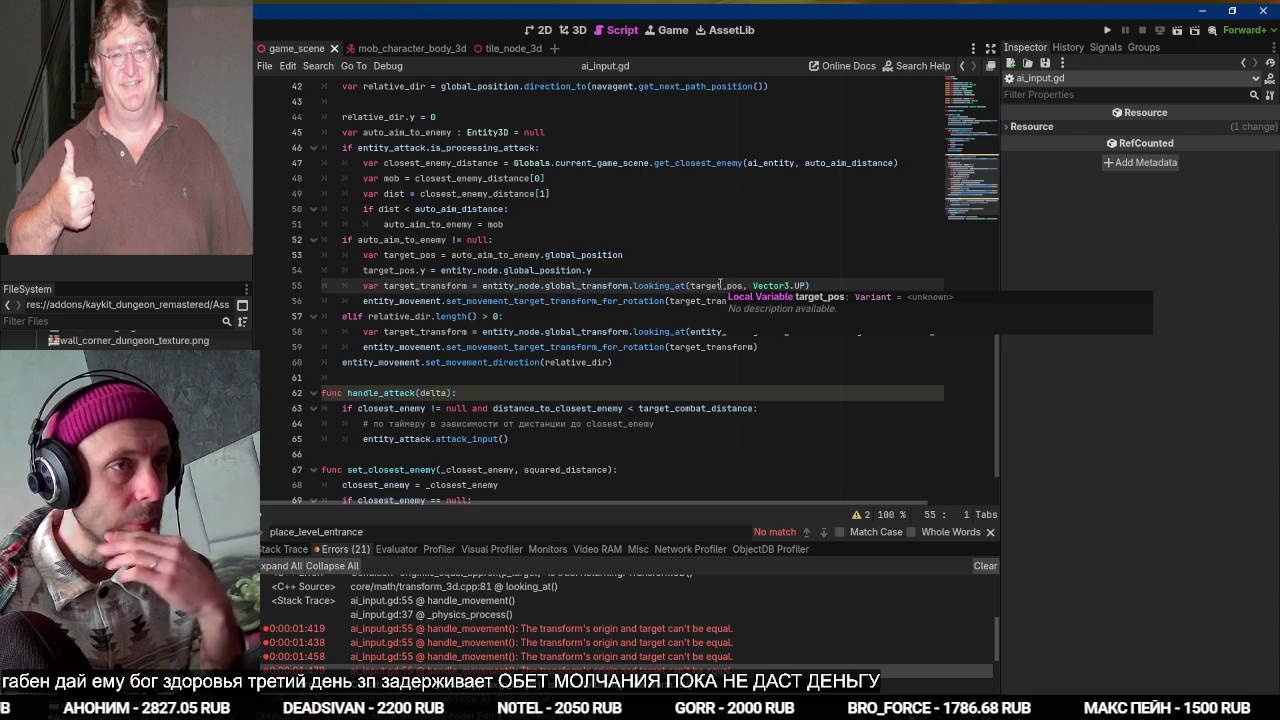
click(591, 270)
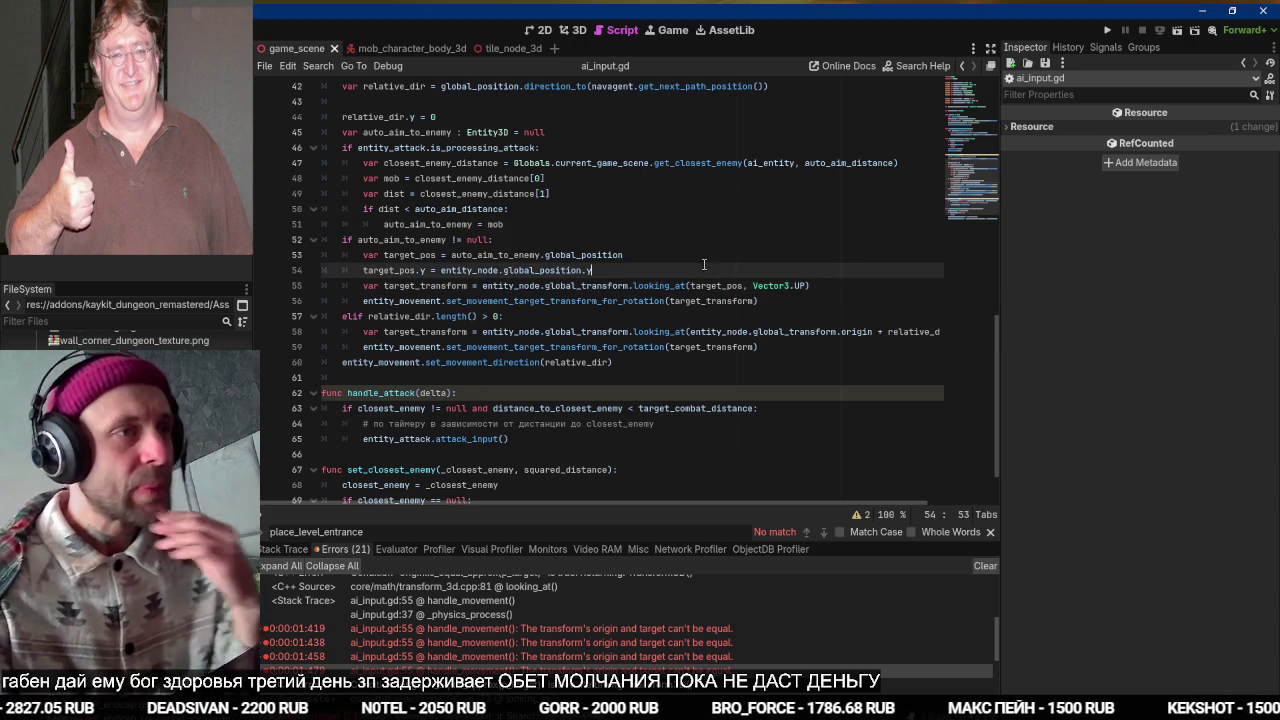
mouse_move(591, 270)
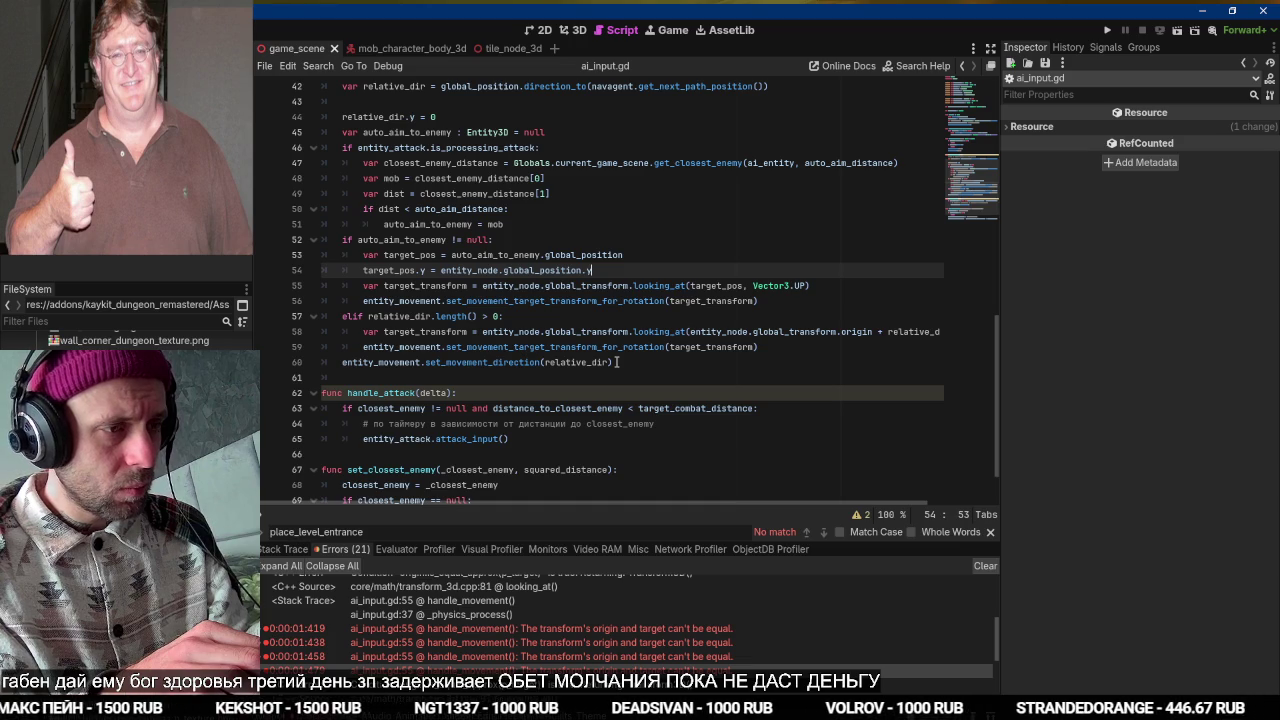
key(alt+Tab)
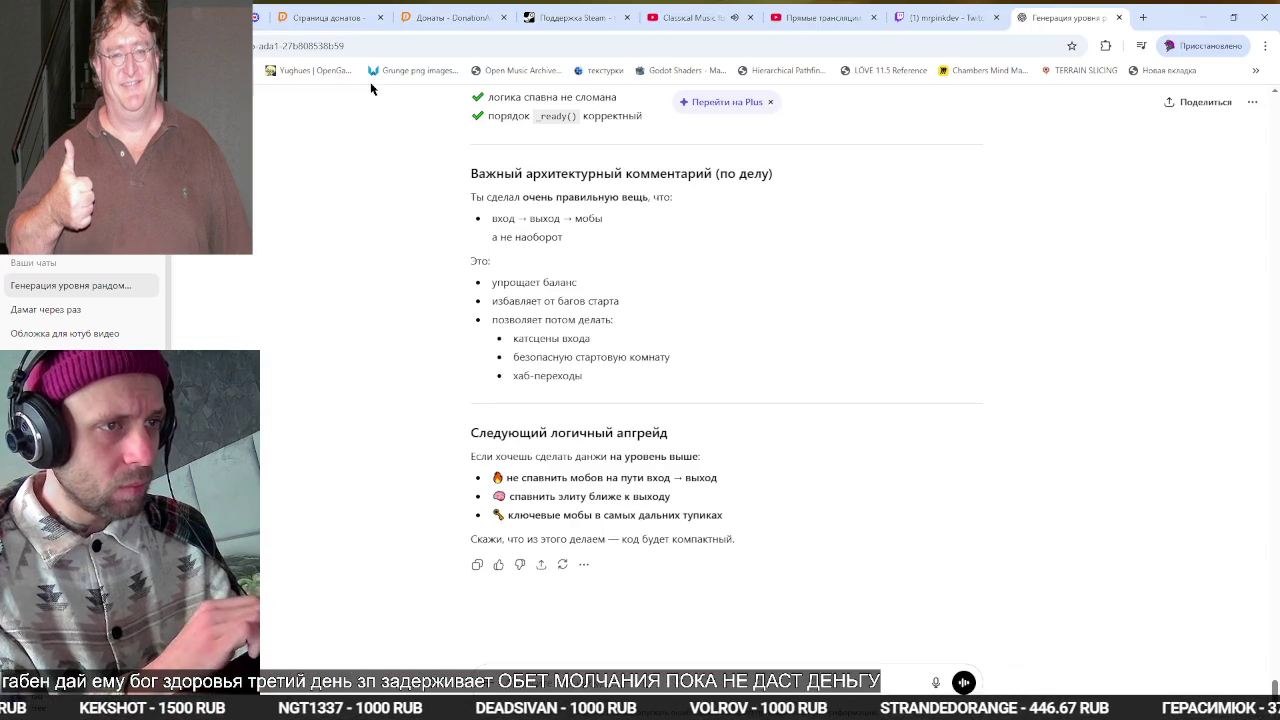
key(alt+Tab)
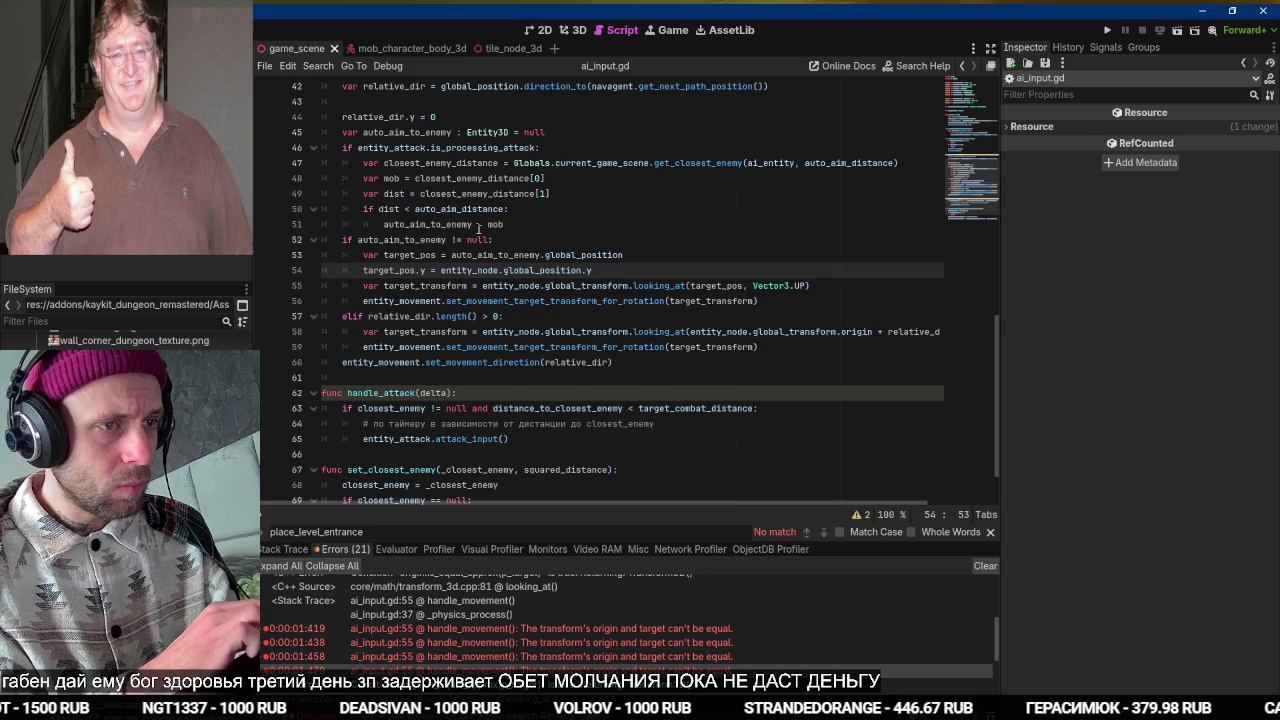
Back in levelgen.gd, follow _ready into place_level_entrance, then into the place_player_at definition.
scroll(484, 319, up, 10)
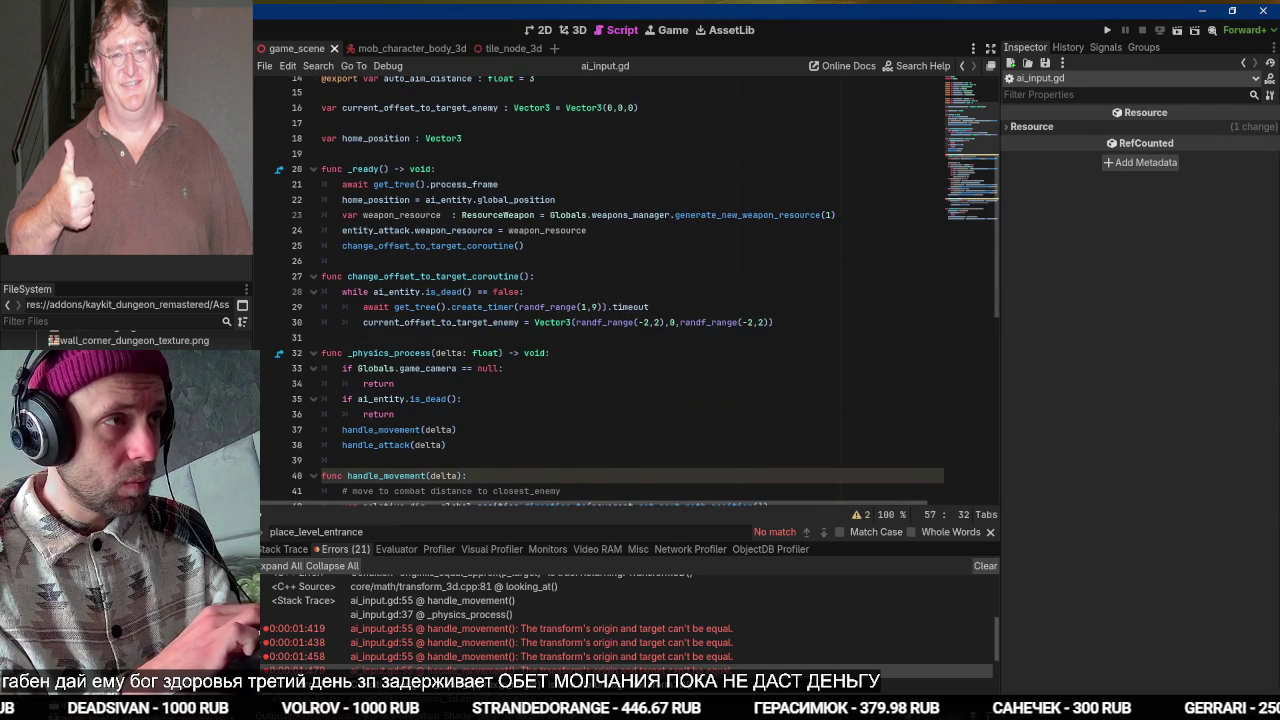
key(alt+Left)
scroll(491, 275, up, 5)
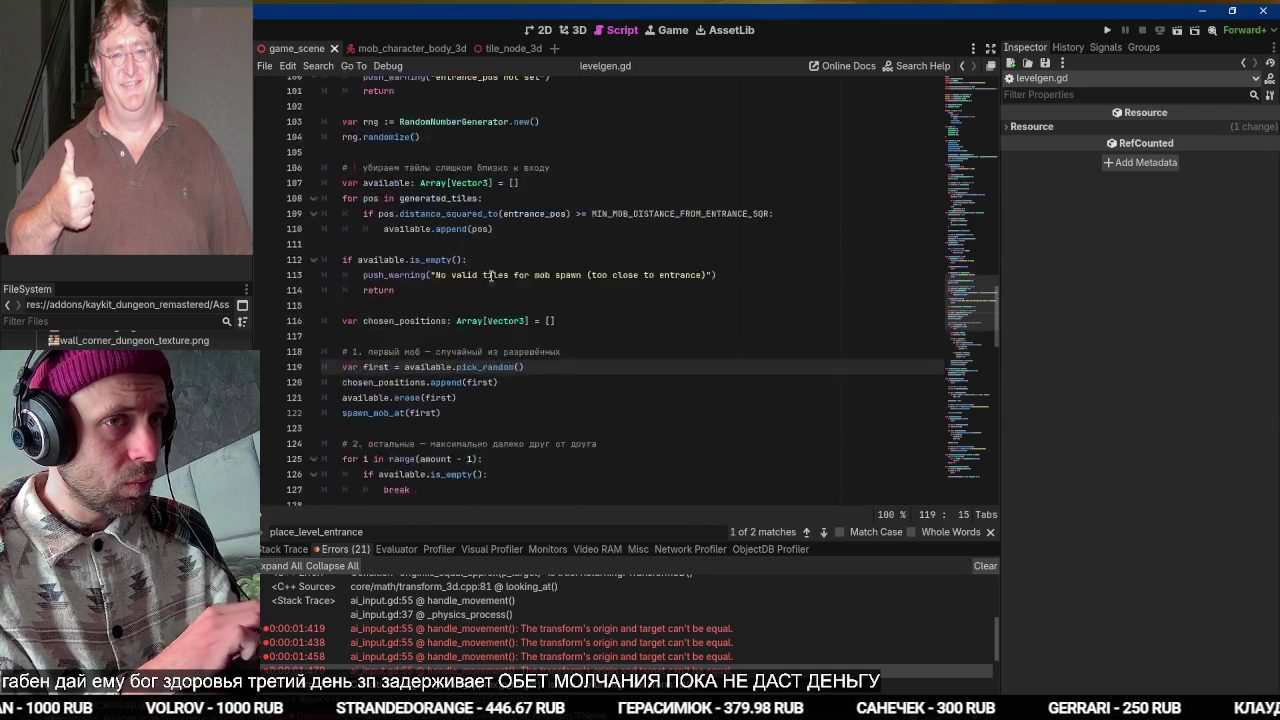
scroll(491, 275, up, 20)
click(491, 275)
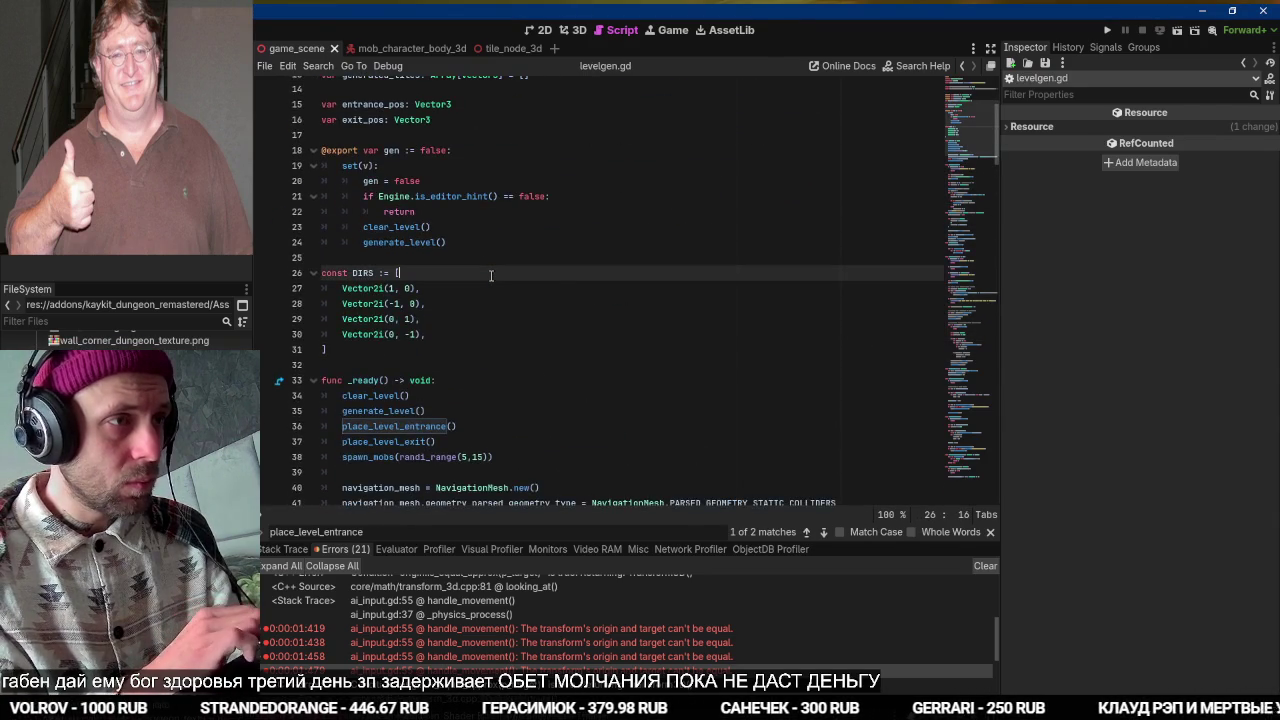
right_click(491, 275)
key(Escape)
scroll(447, 385, down, 2)
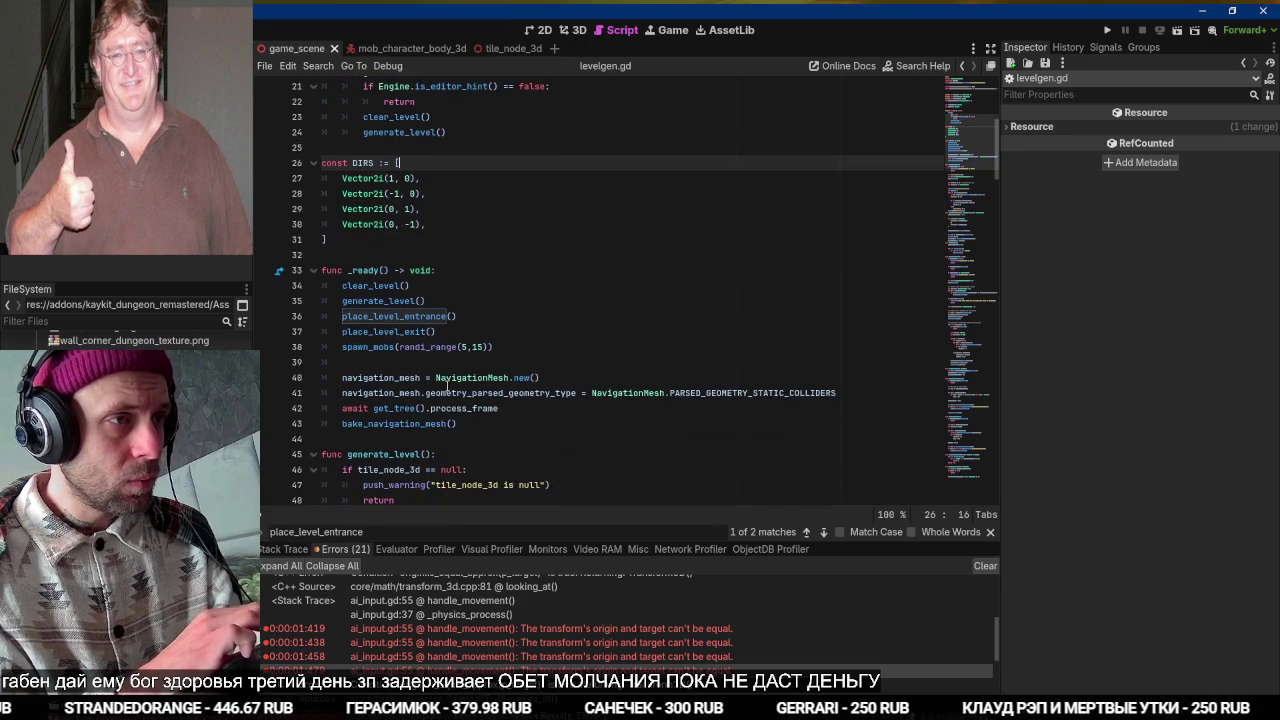
ctrl+click(387, 322)
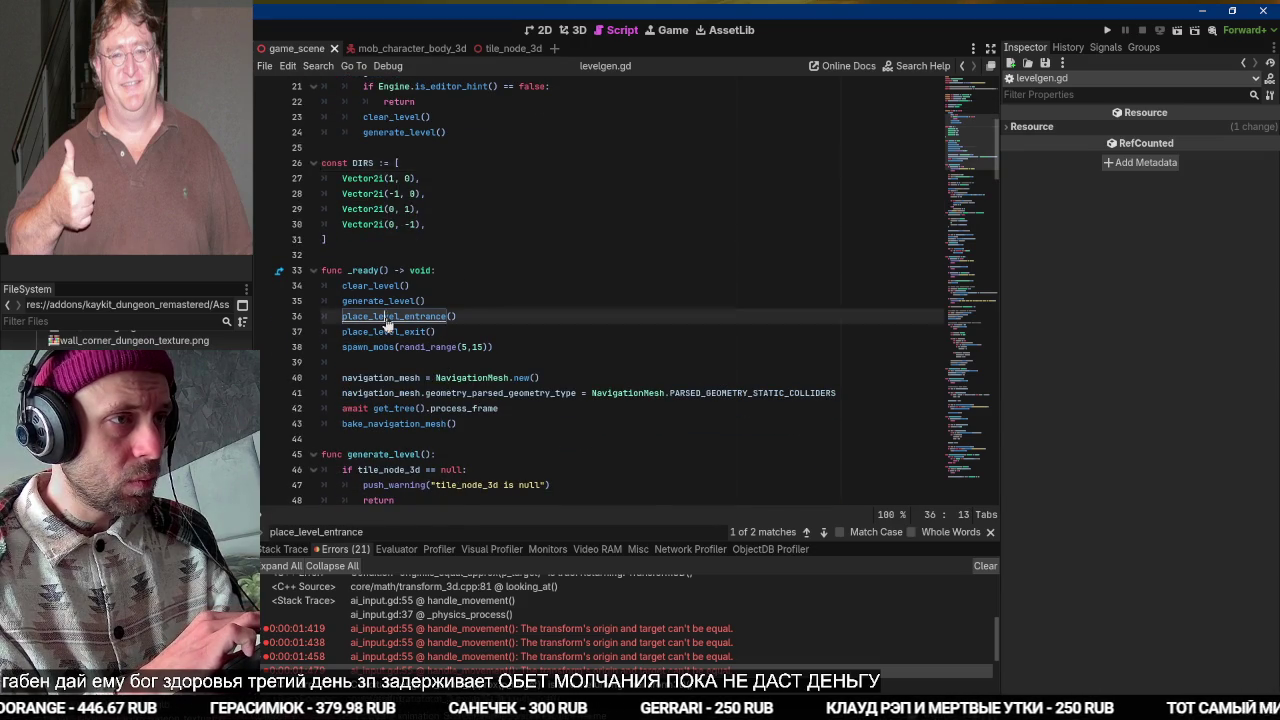
scroll(465, 315, down, 3)
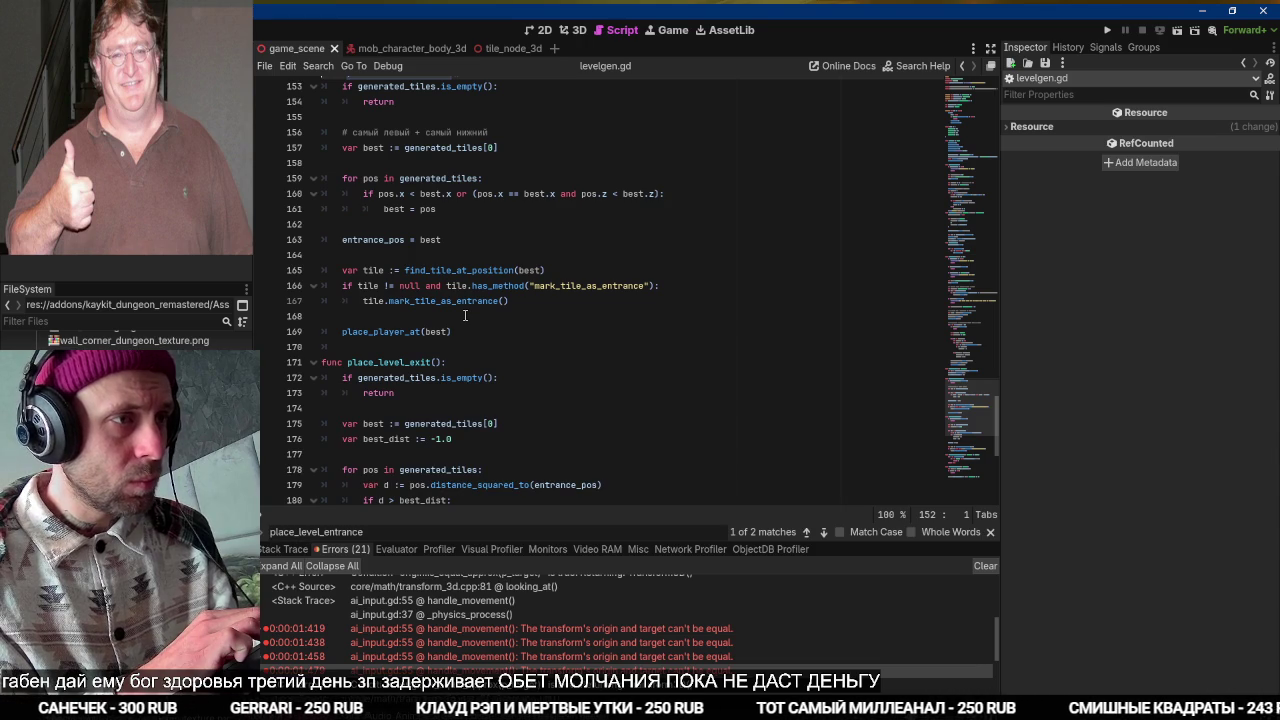
ctrl+click(410, 320)
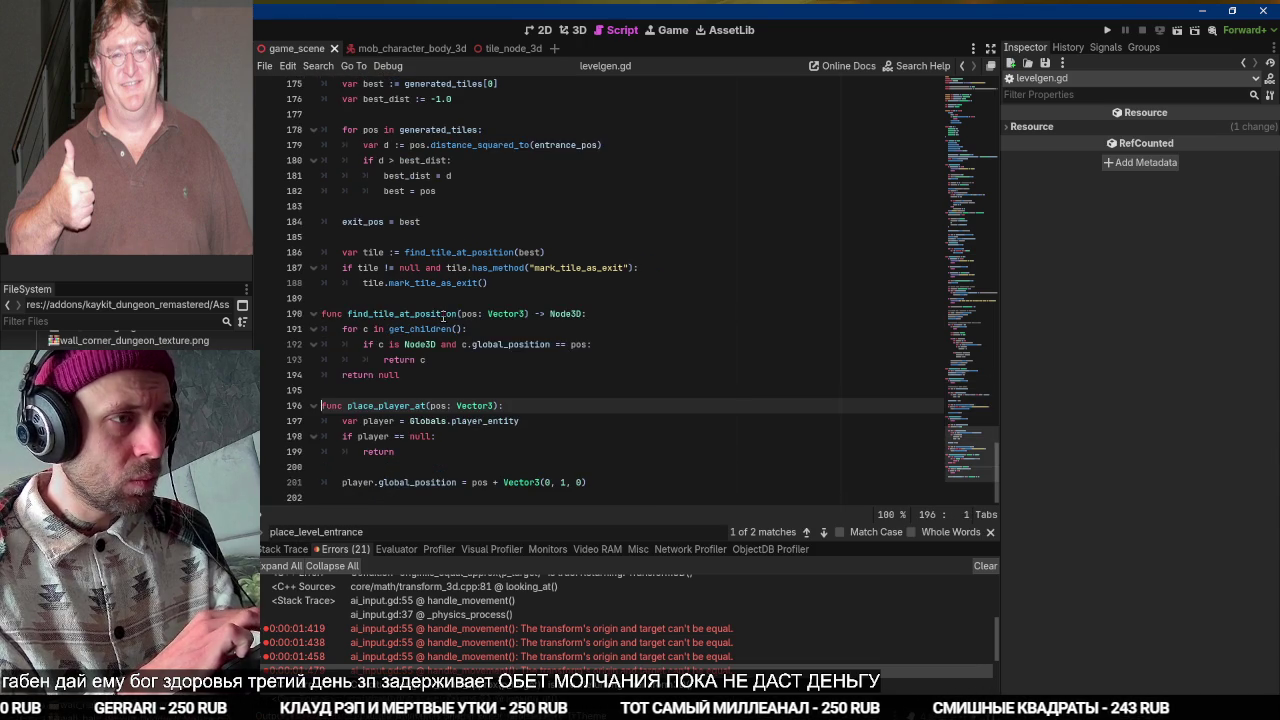
Remove the ' + Vector3(0, 1, 0)' offset from the player position on line 201.
click(386, 479)
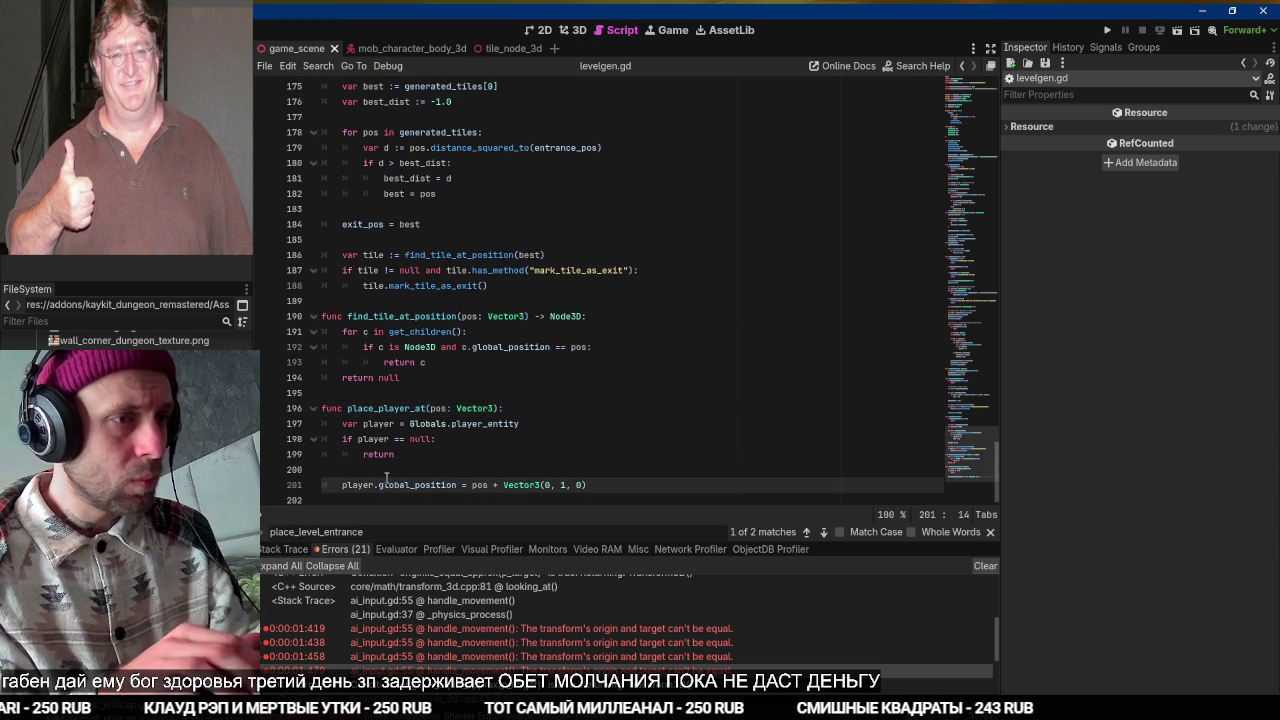
key(Up)
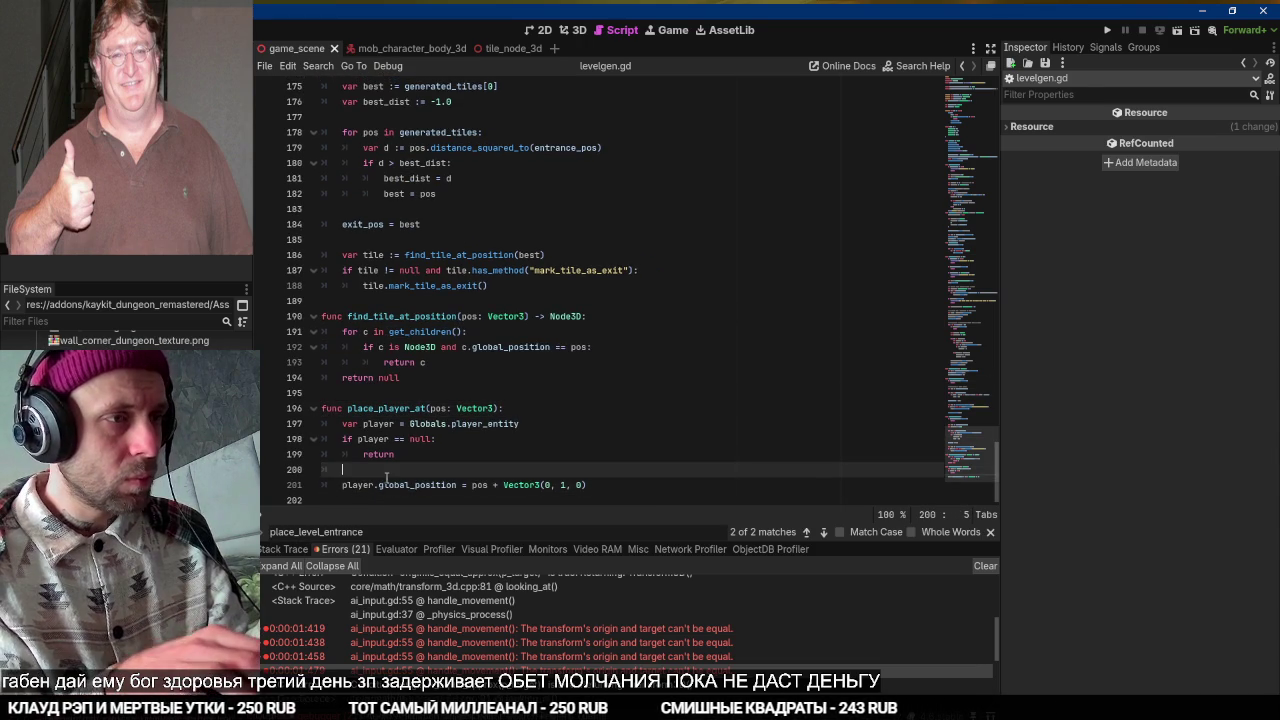
key(Down)
key(End)
key(ctrl+shift+Left)
key(ctrl+shift+Left)
key(ctrl+shift+Left)
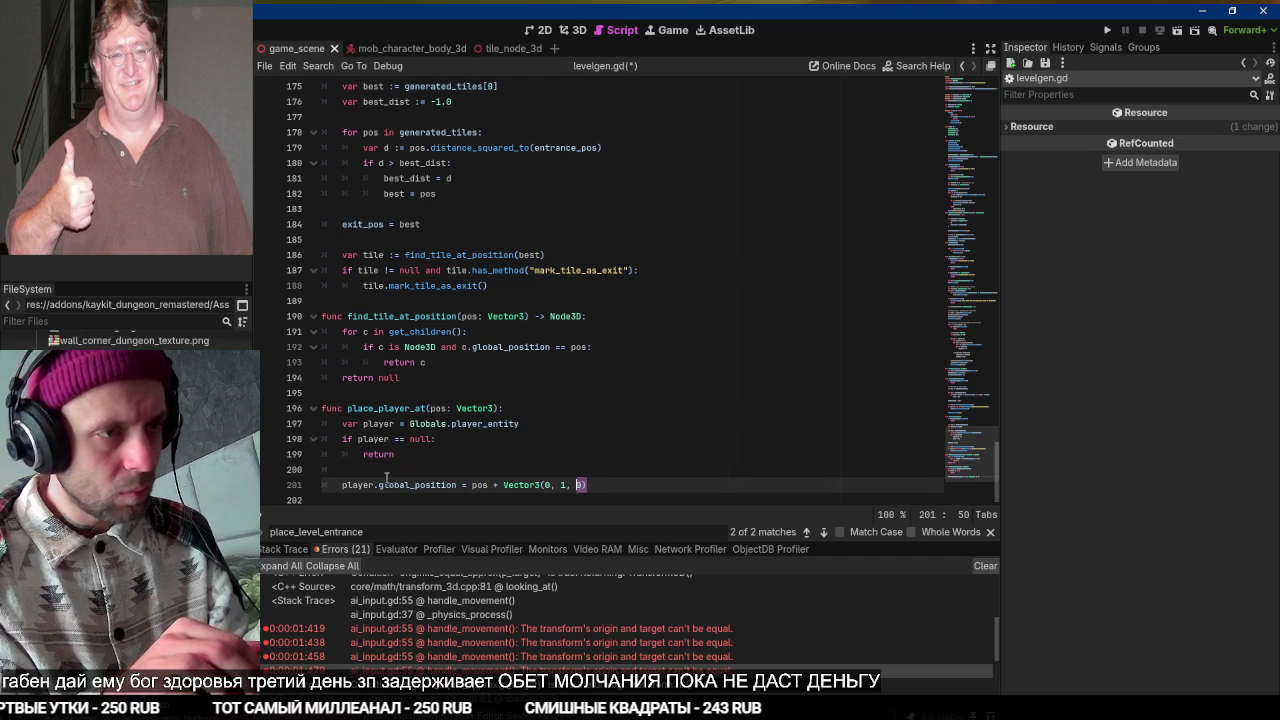
key(ctrl+shift+Right)
key(Delete)
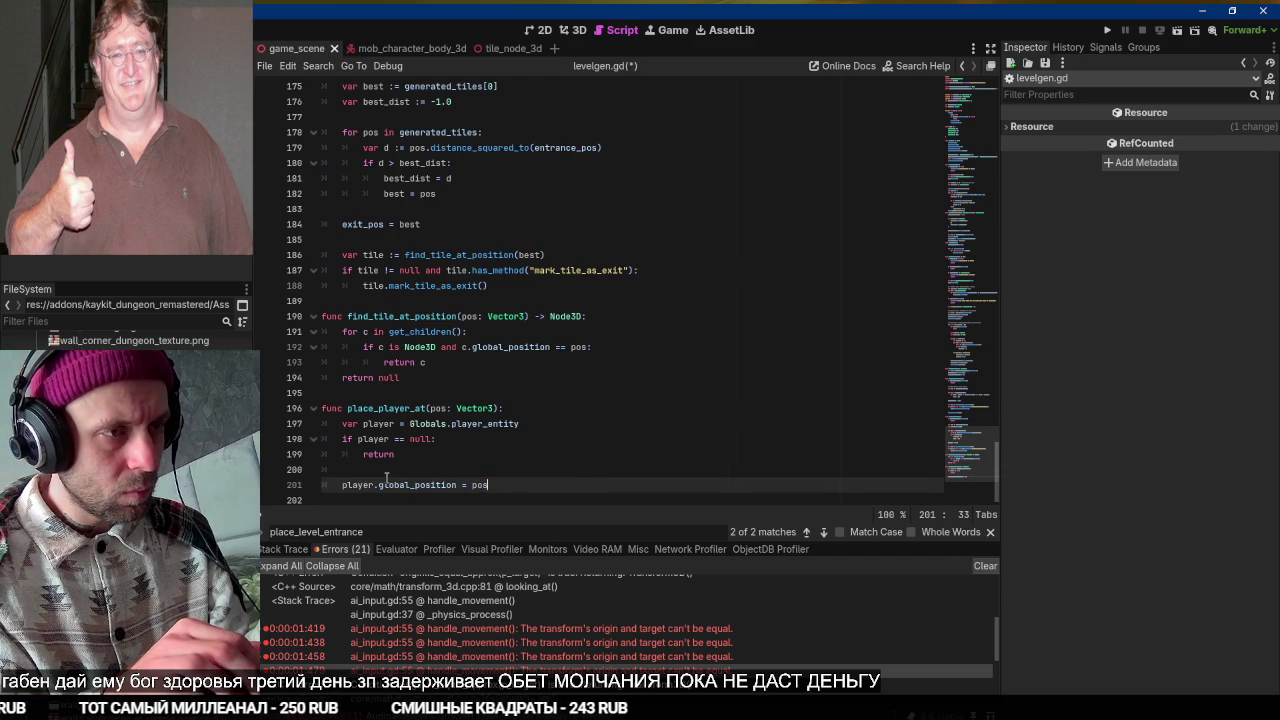
Add print('player placed on %s'%pos) below it and run the game with F5.
key(Return)
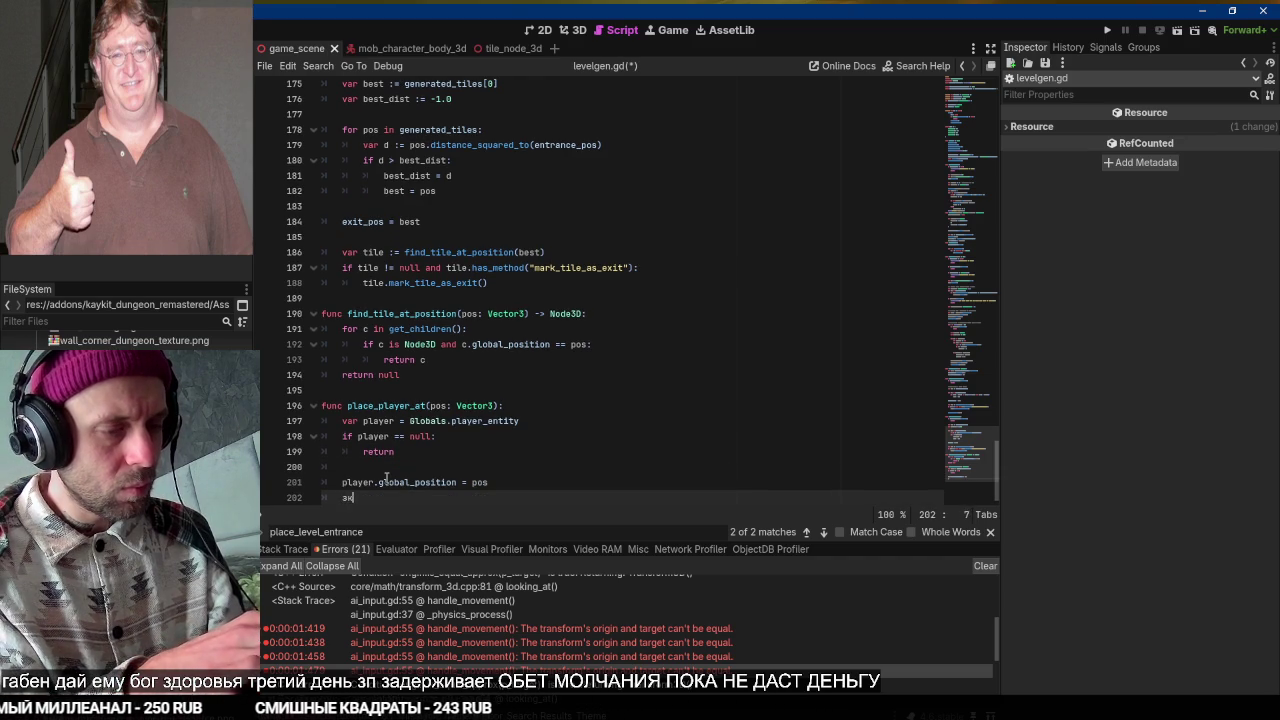
text(ште)
key(BackSpace)
key(BackSpace)
key(BackSpace)
text(print('player placed on %s'%)
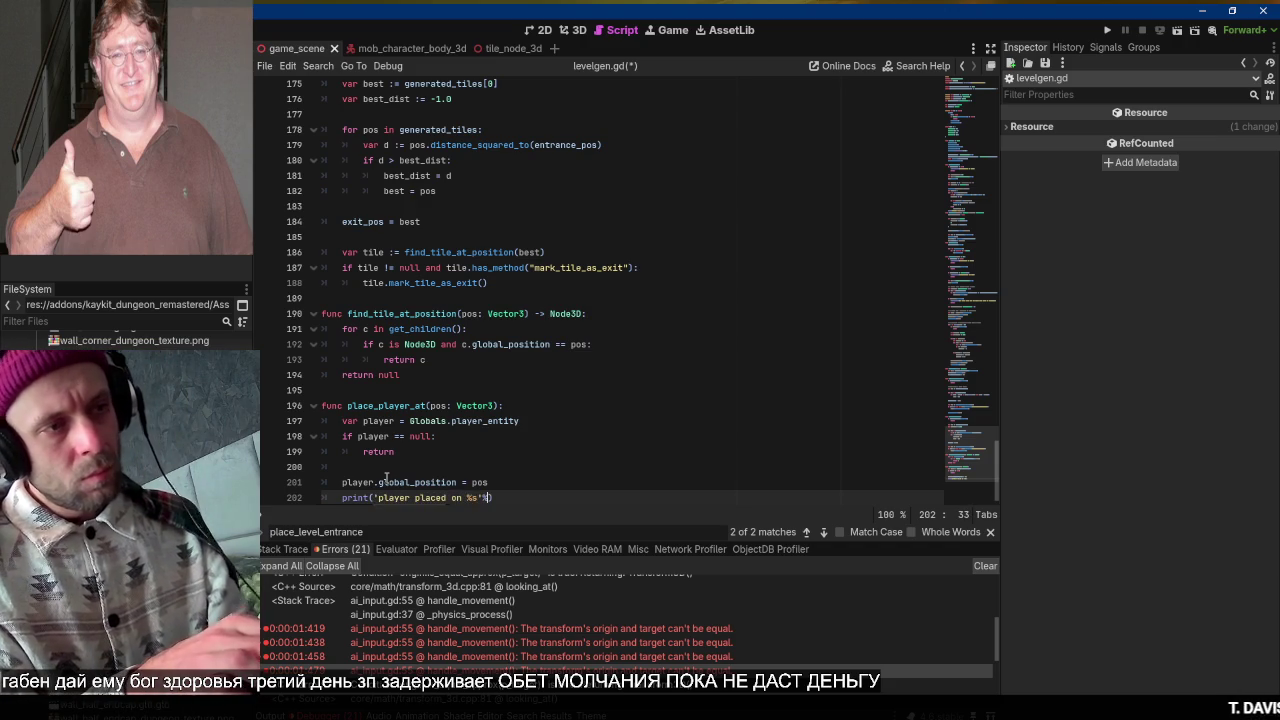
text(%pos)
key(F5)
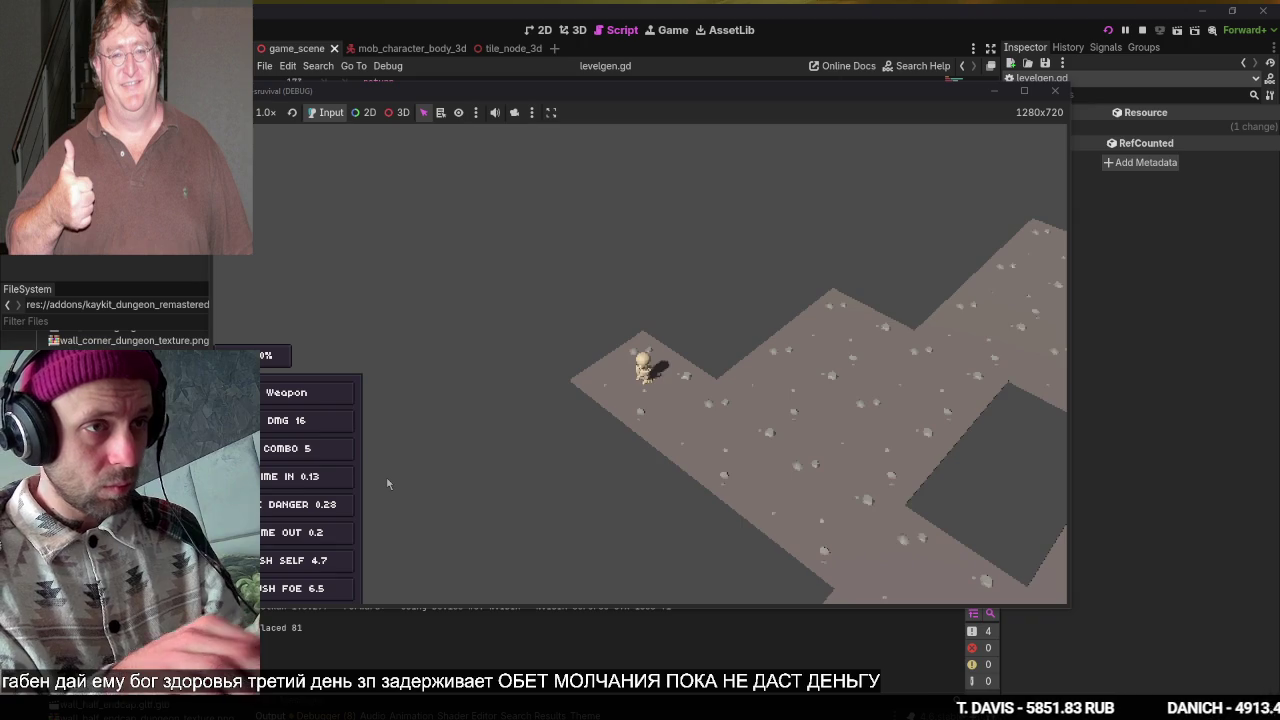
Walk the player rightward across several dungeon areas, then stop the game with F8.
key(d)
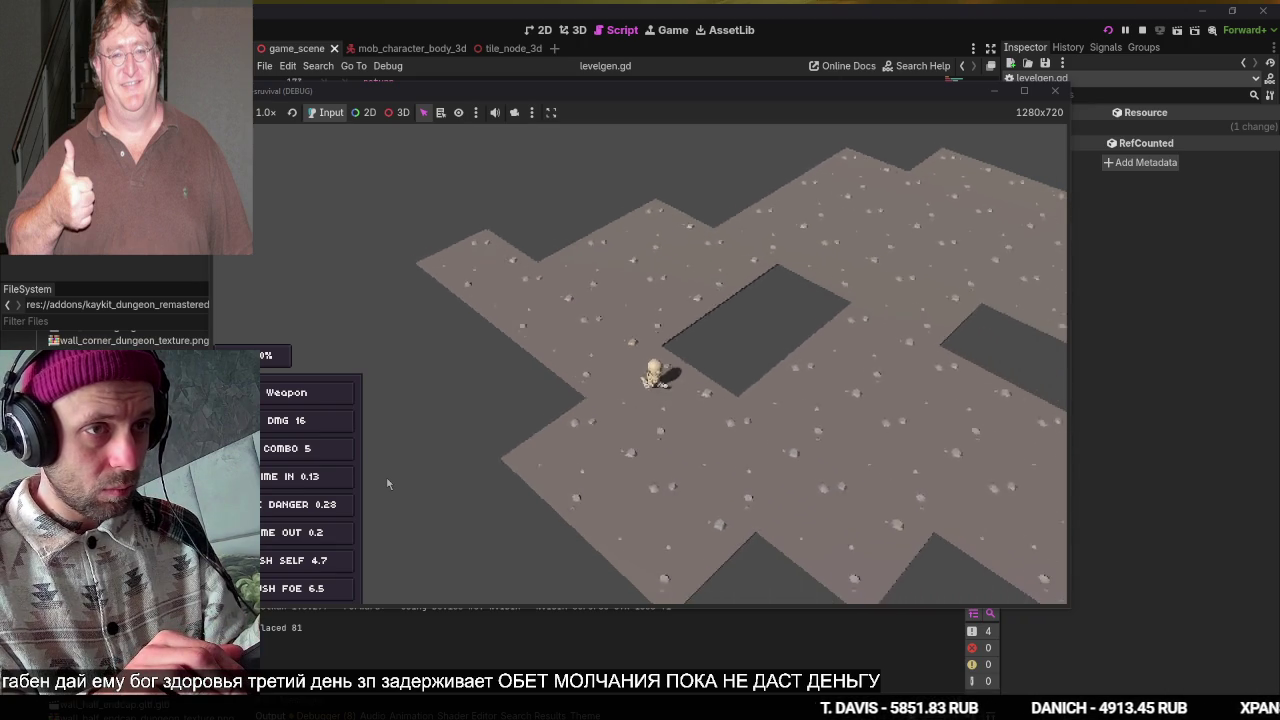
key(d)
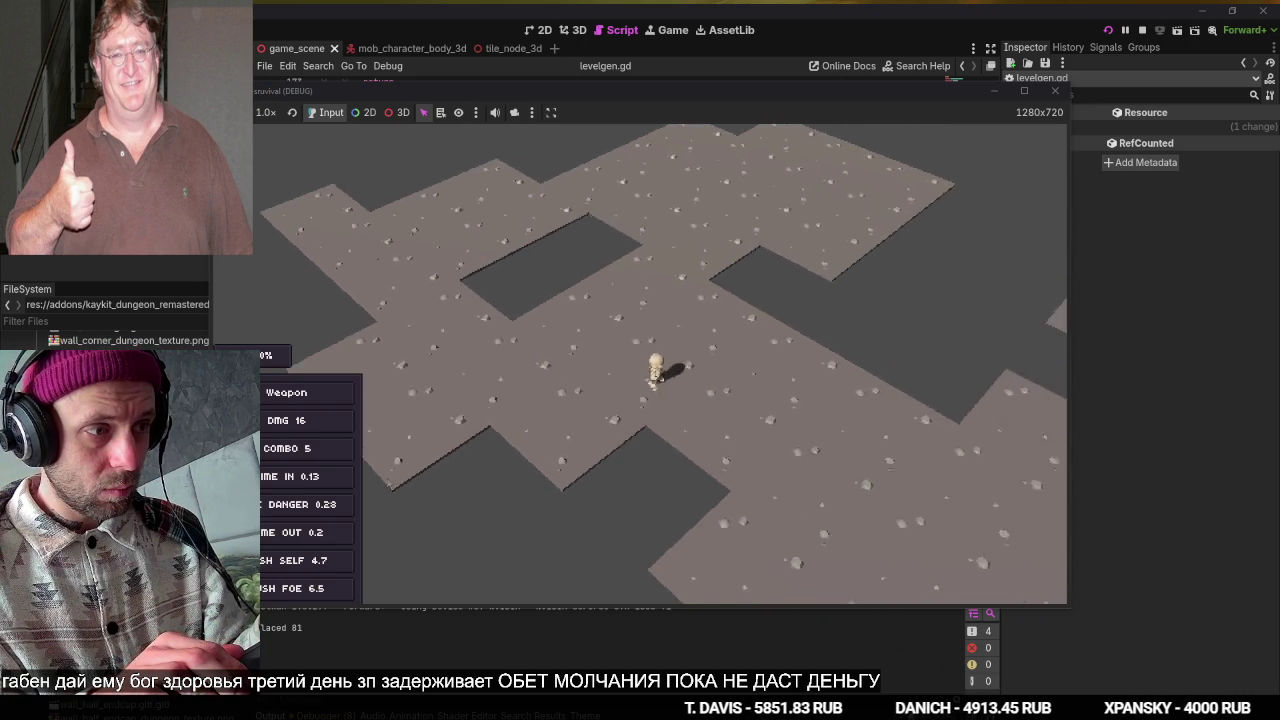
key(d)
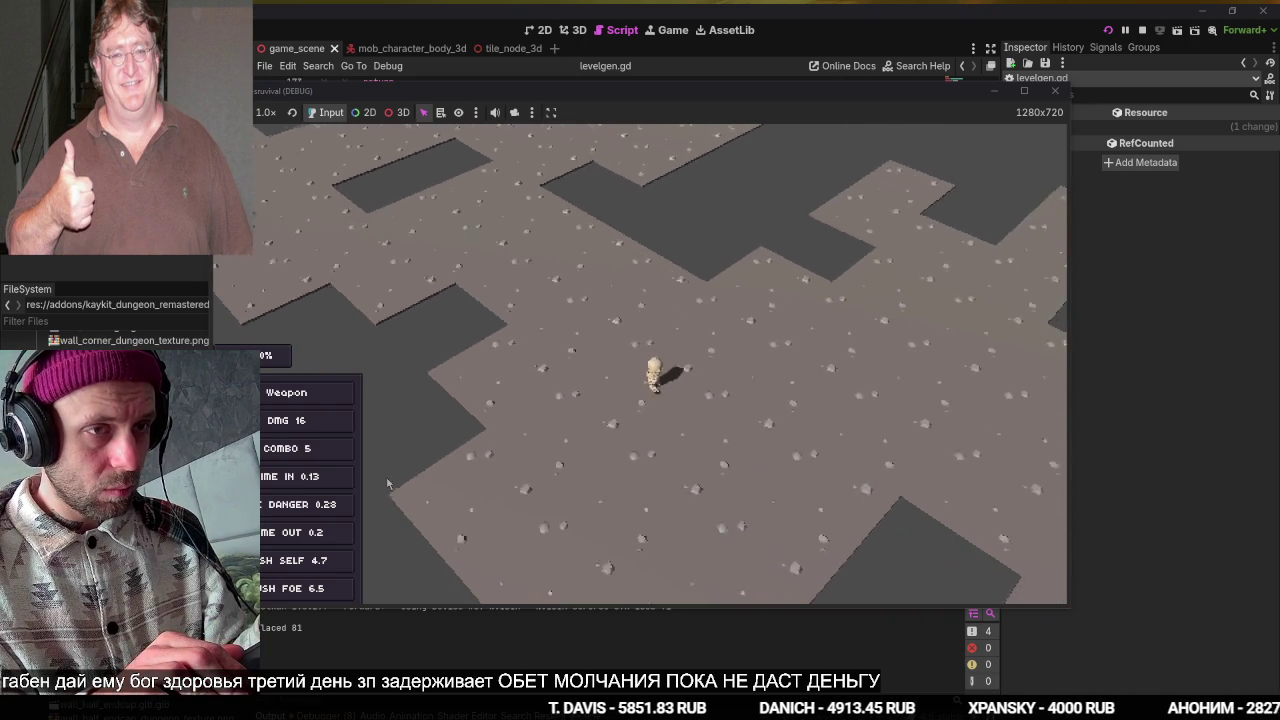
key(d)
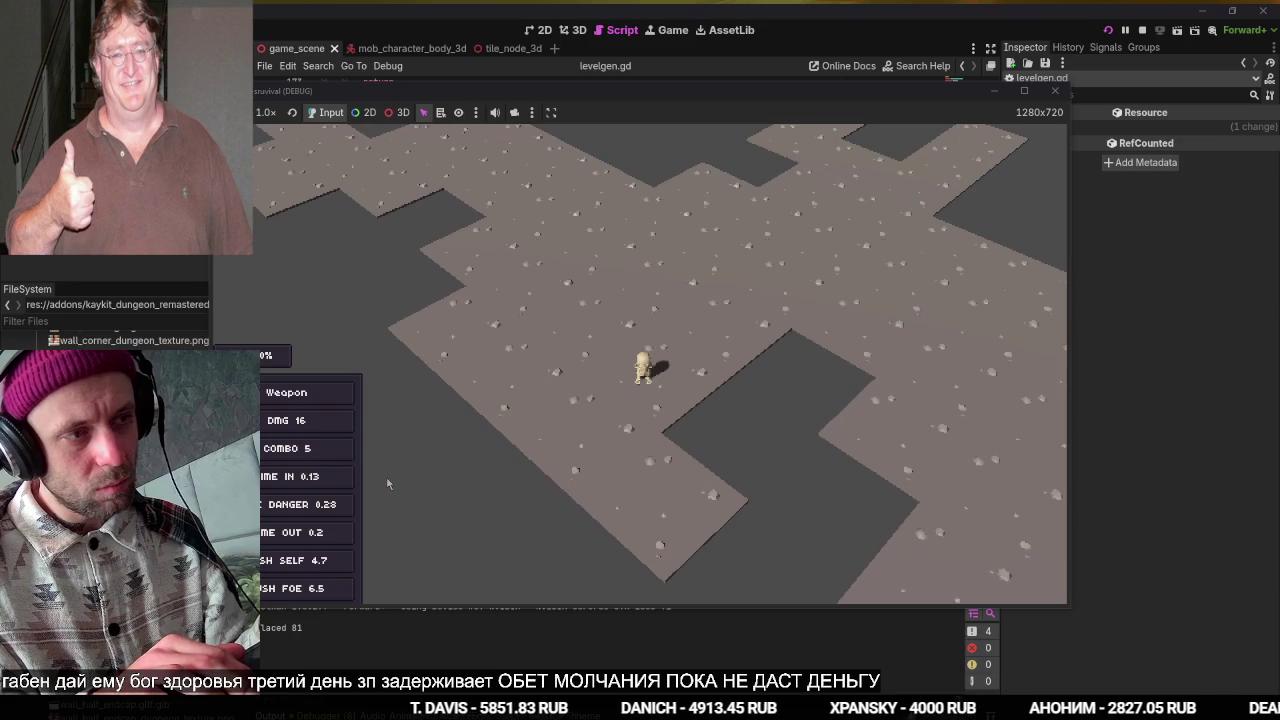
key(d)
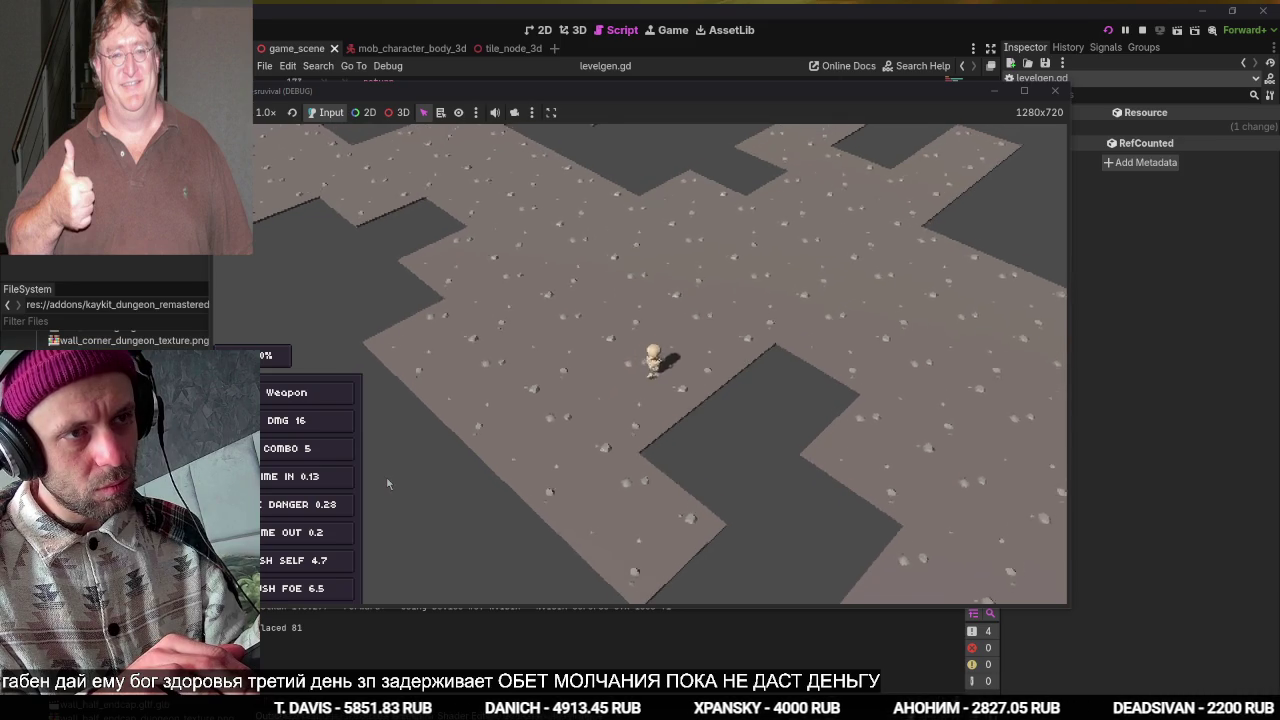
key(d)
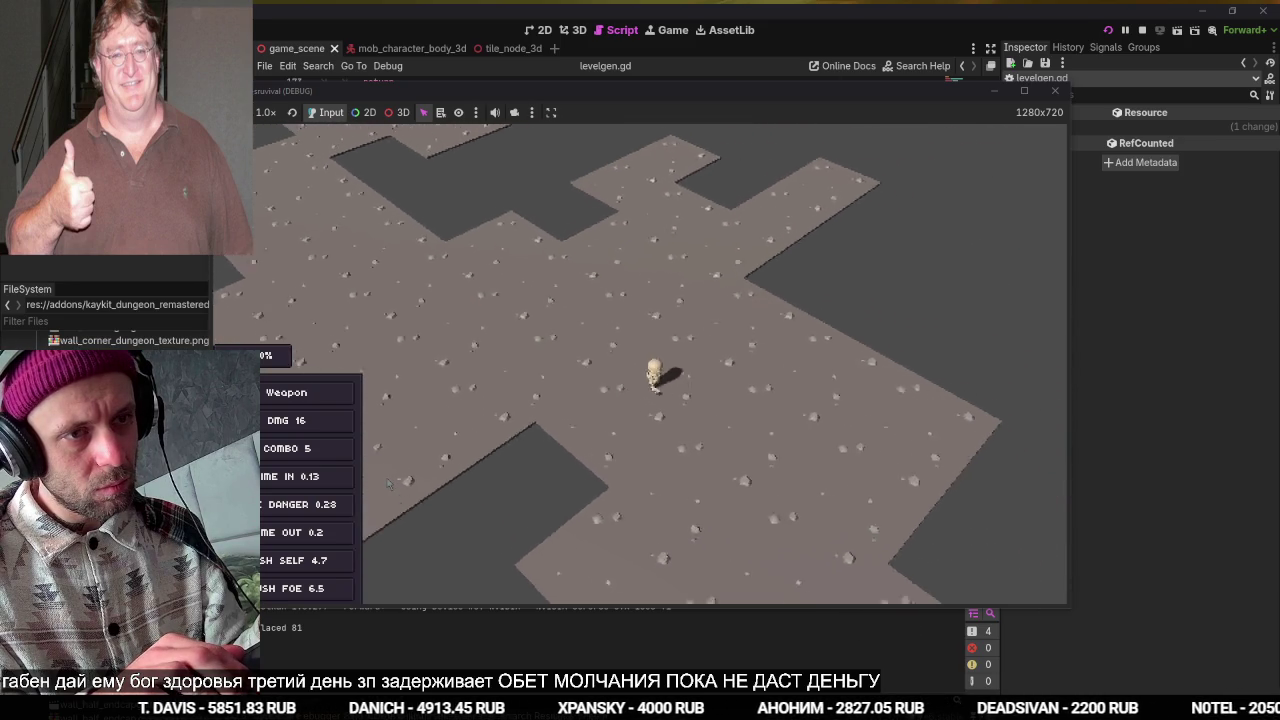
key(d)
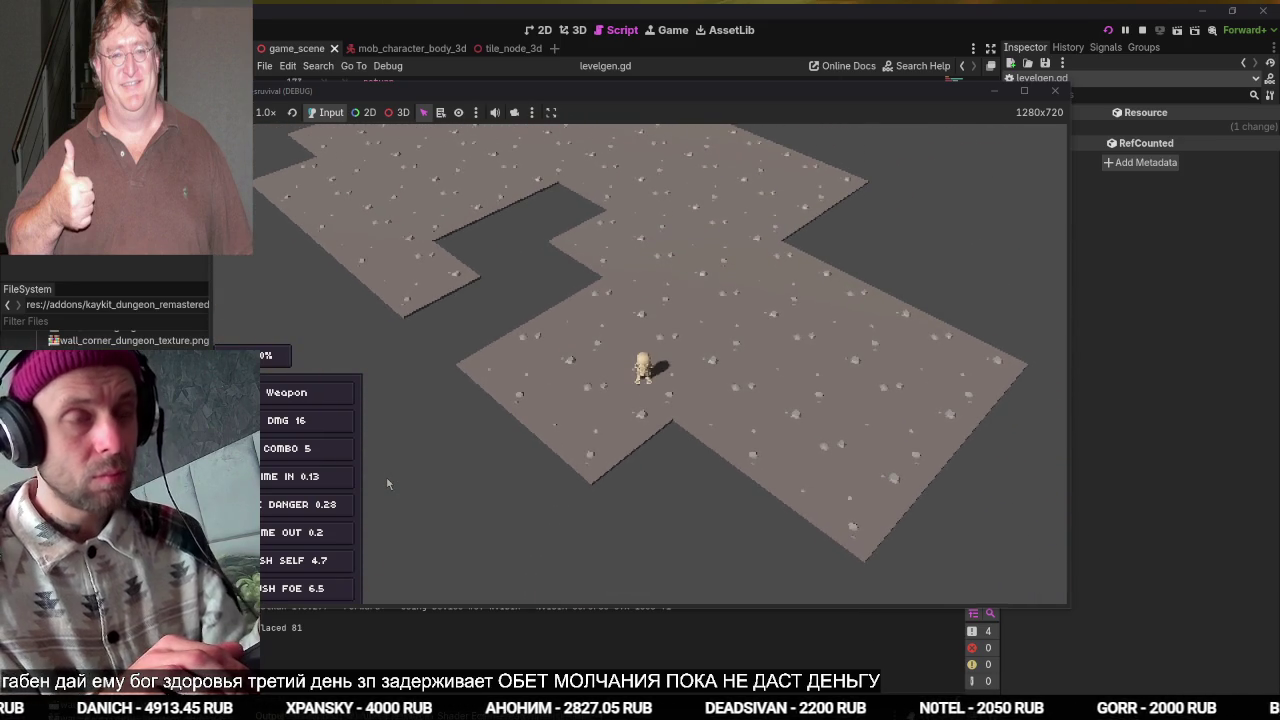
key(F8)
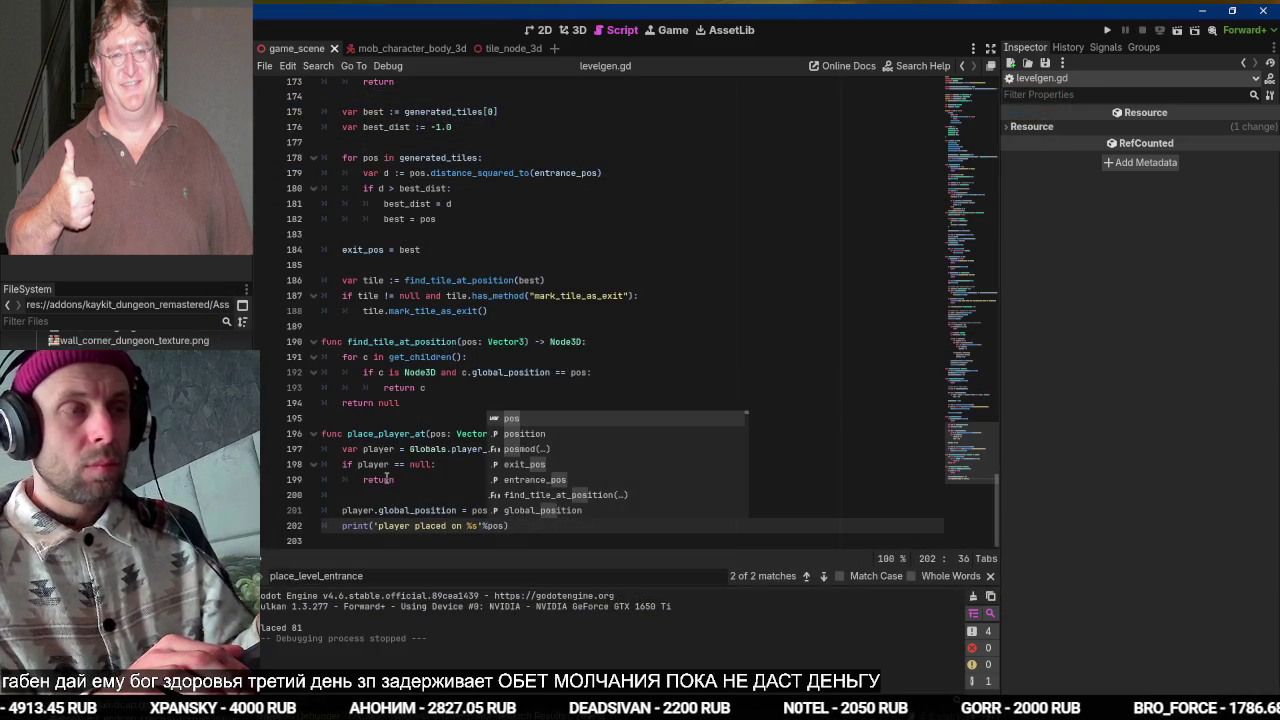
key(ctrl+Home)
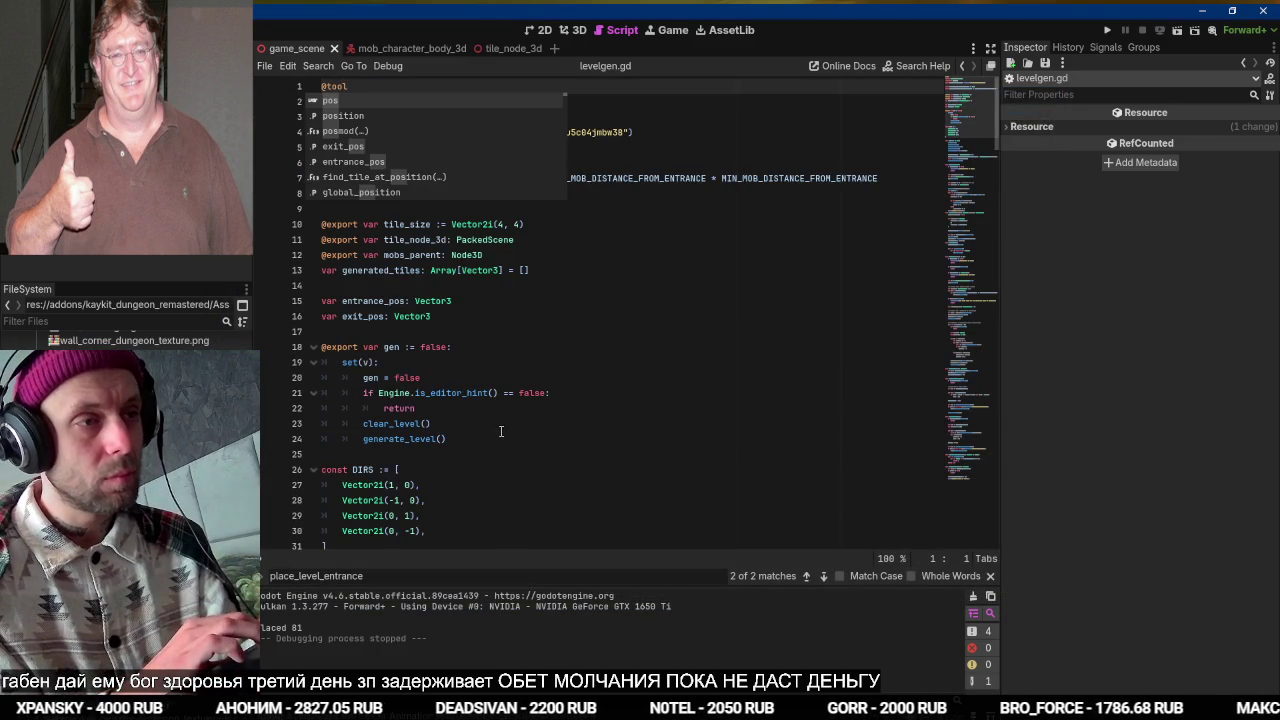
click(501, 431)
scroll(501, 431, down, 5)
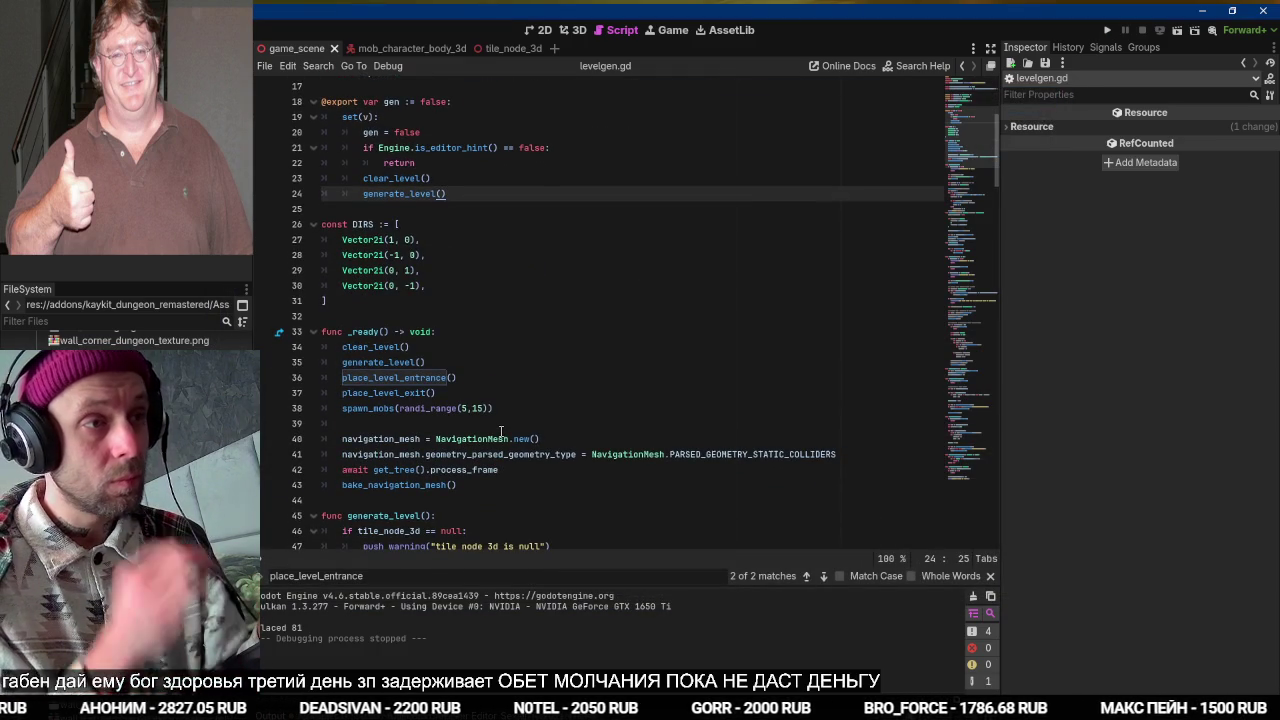
key(F5)
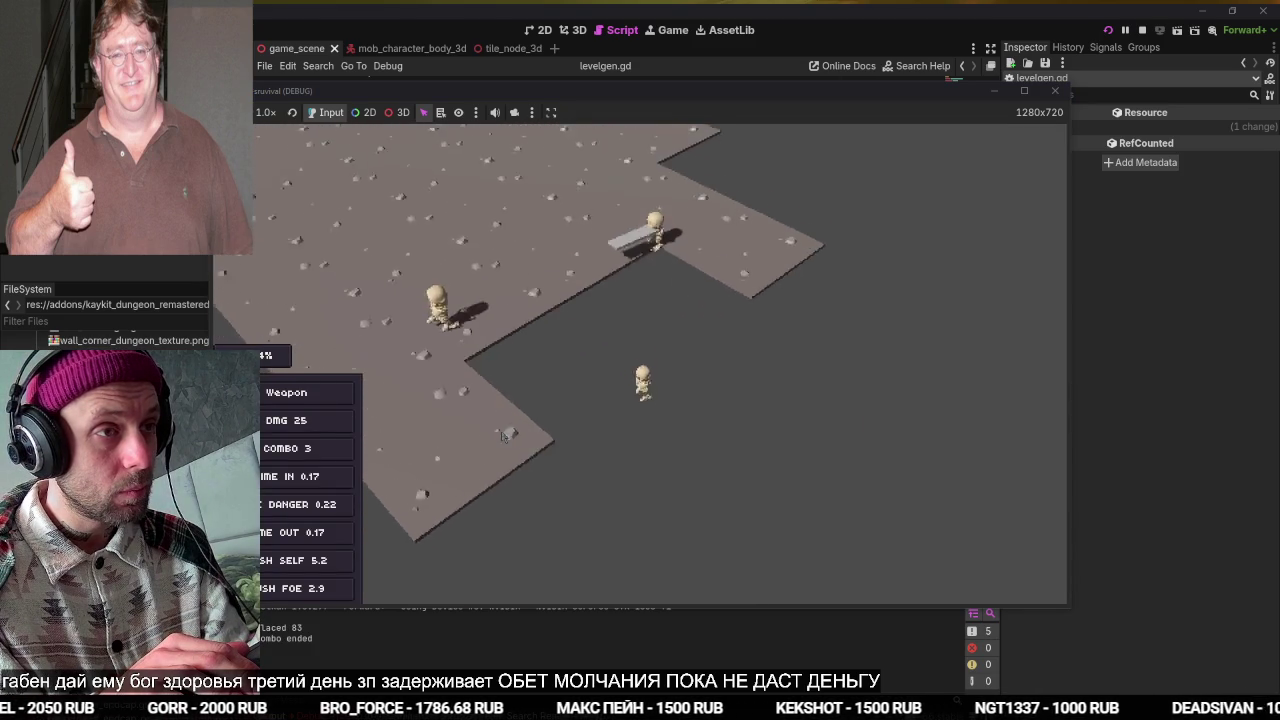
key(F8)
key(F5)
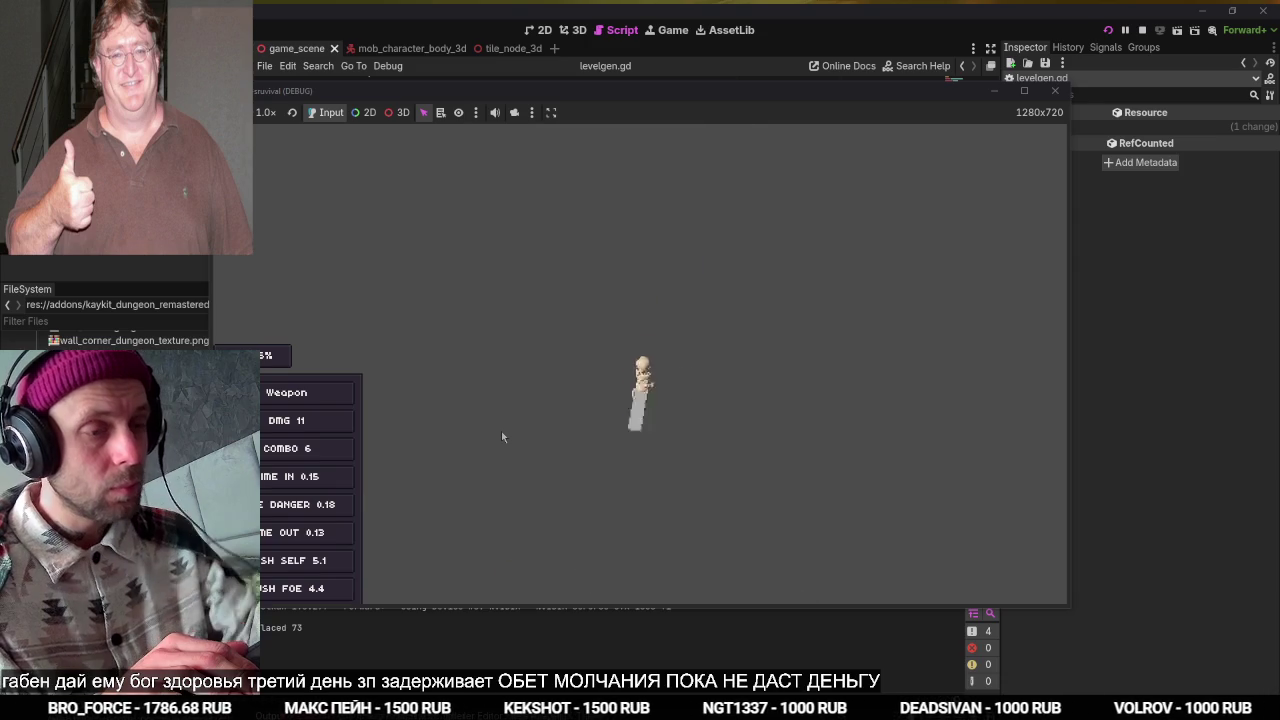
key(F8)
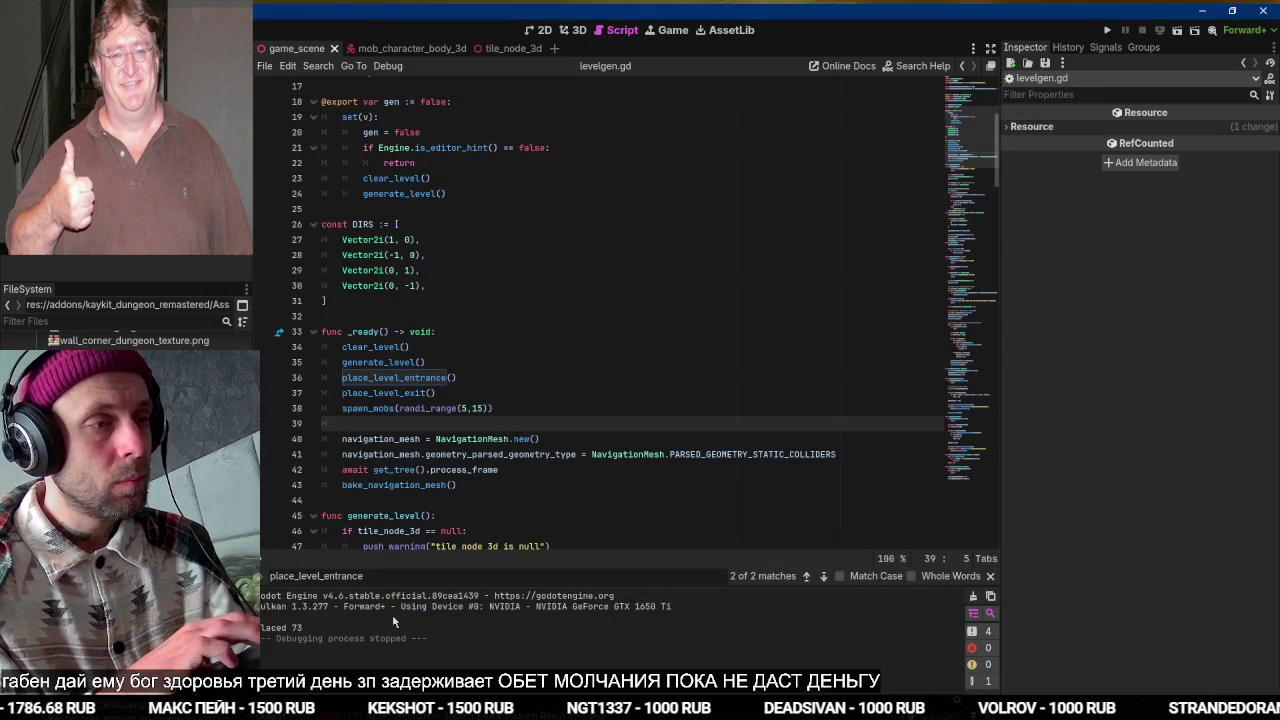
click(335, 712)
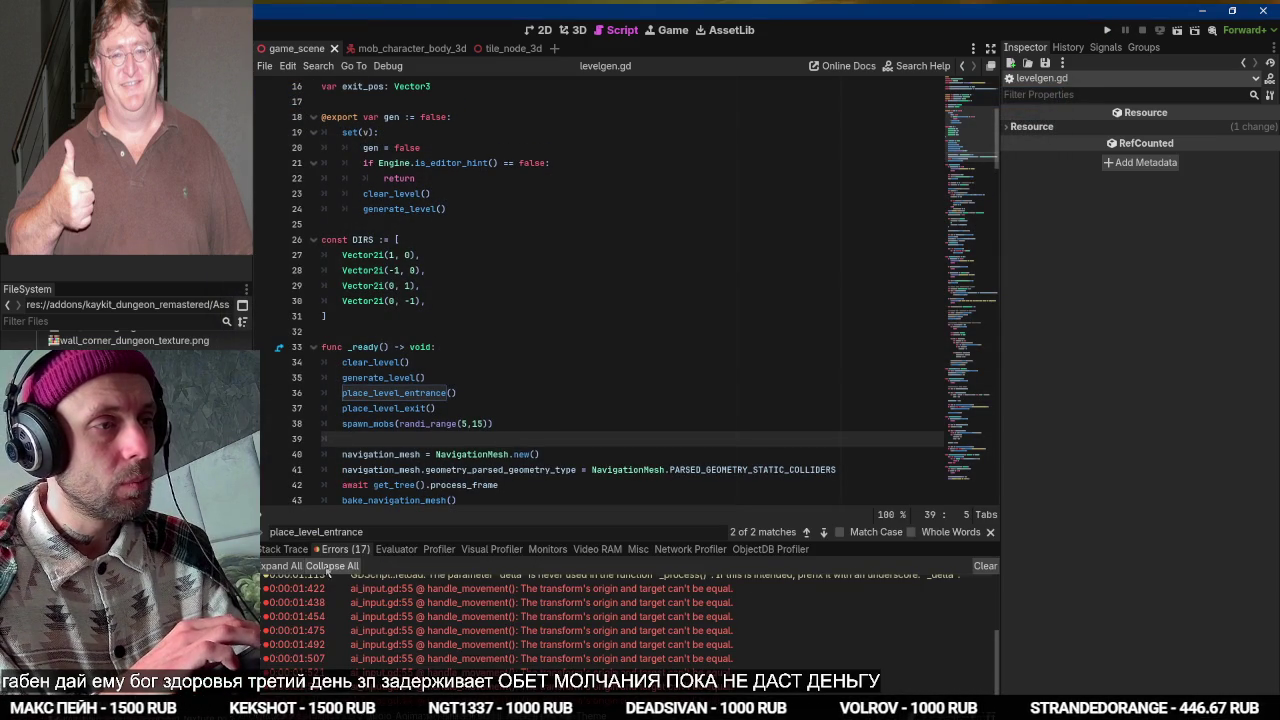
Check the debugger's Errors list, then go back to the Output log.
click(294, 550)
scroll(505, 321, down, 3)
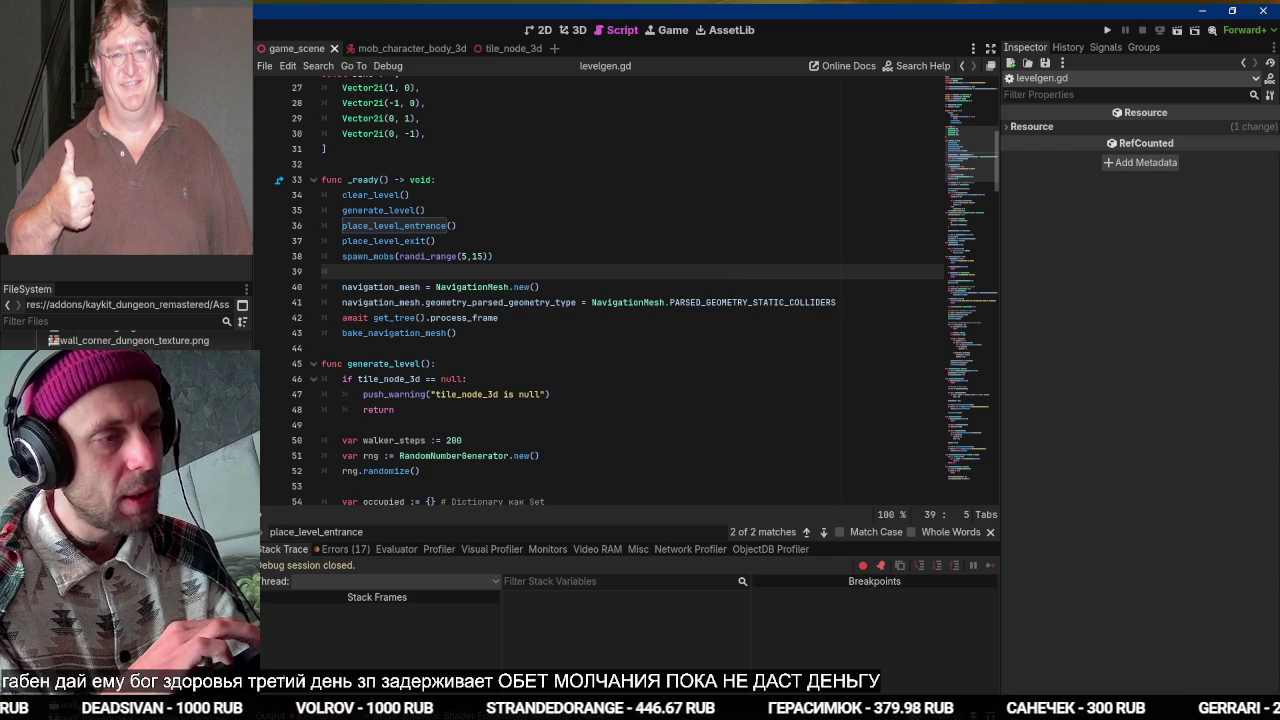
click(283, 713)
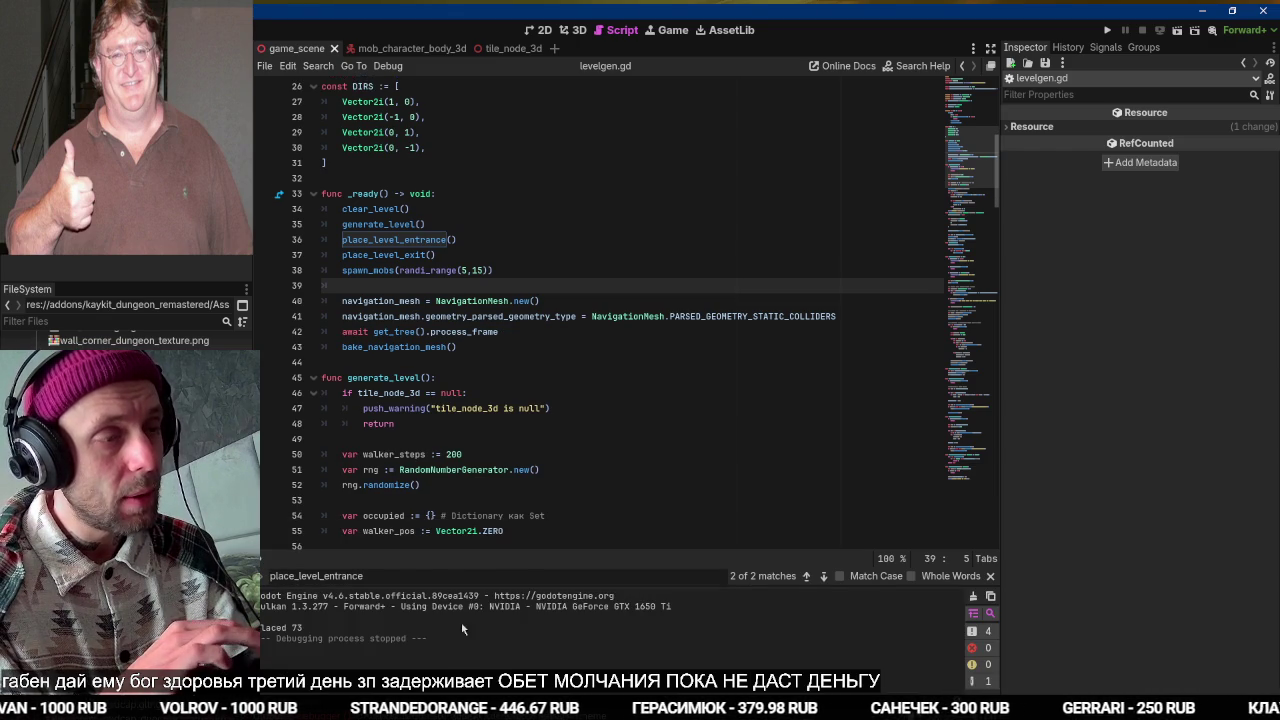
scroll(568, 394, down, 1)
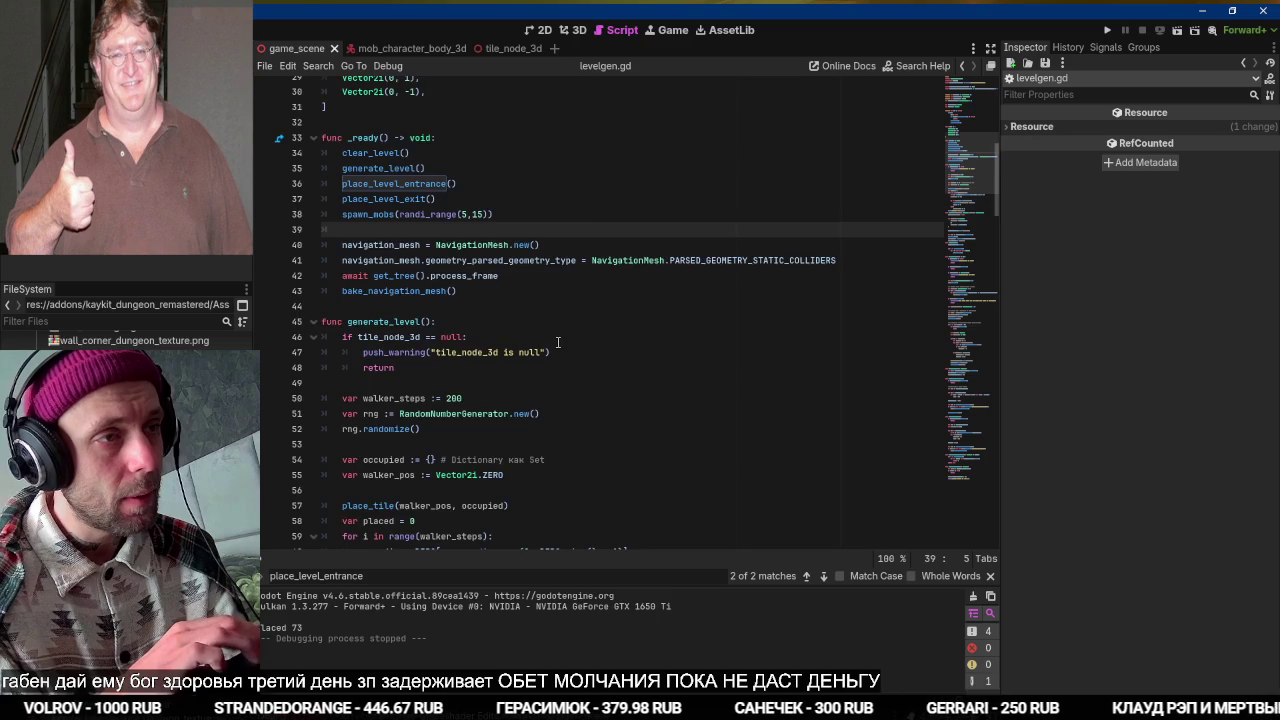
scroll(557, 352, down, 7)
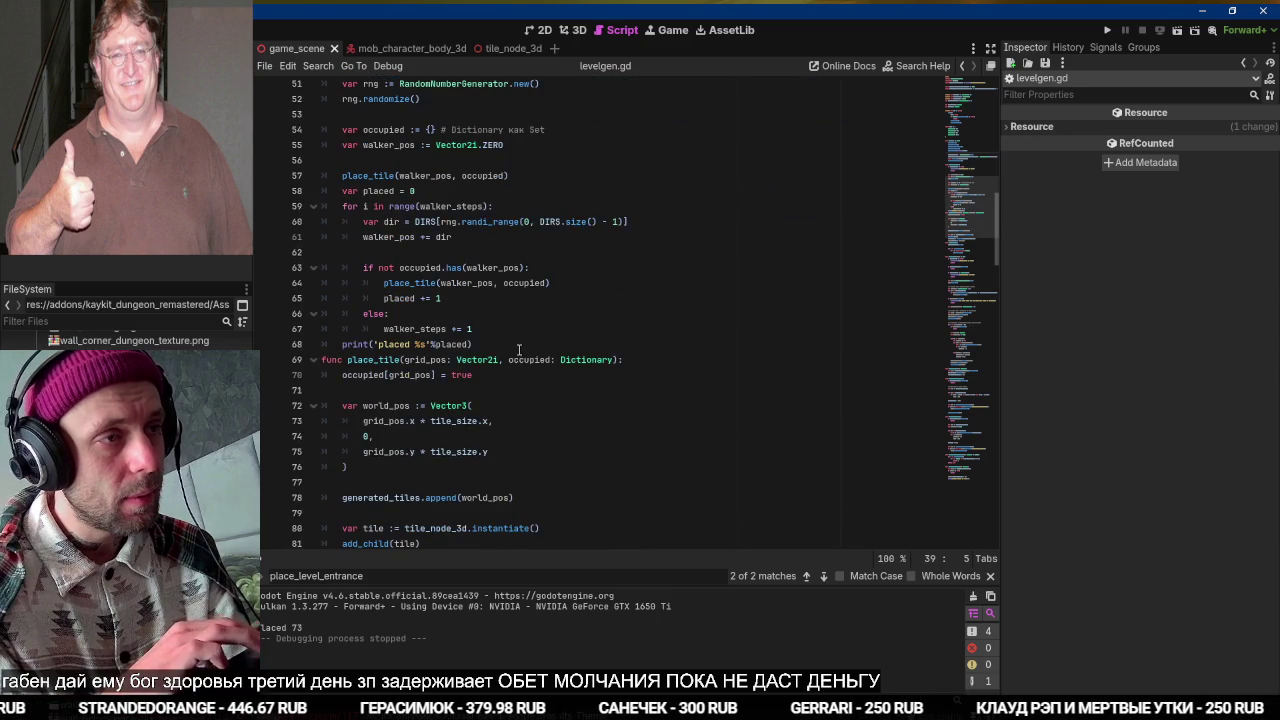
Insert an empty line after the placed-count print on line 68.
click(519, 349)
key(Return)
scroll(521, 346, down, 1)
scroll(521, 346, down, 2)
double_click(377, 216)
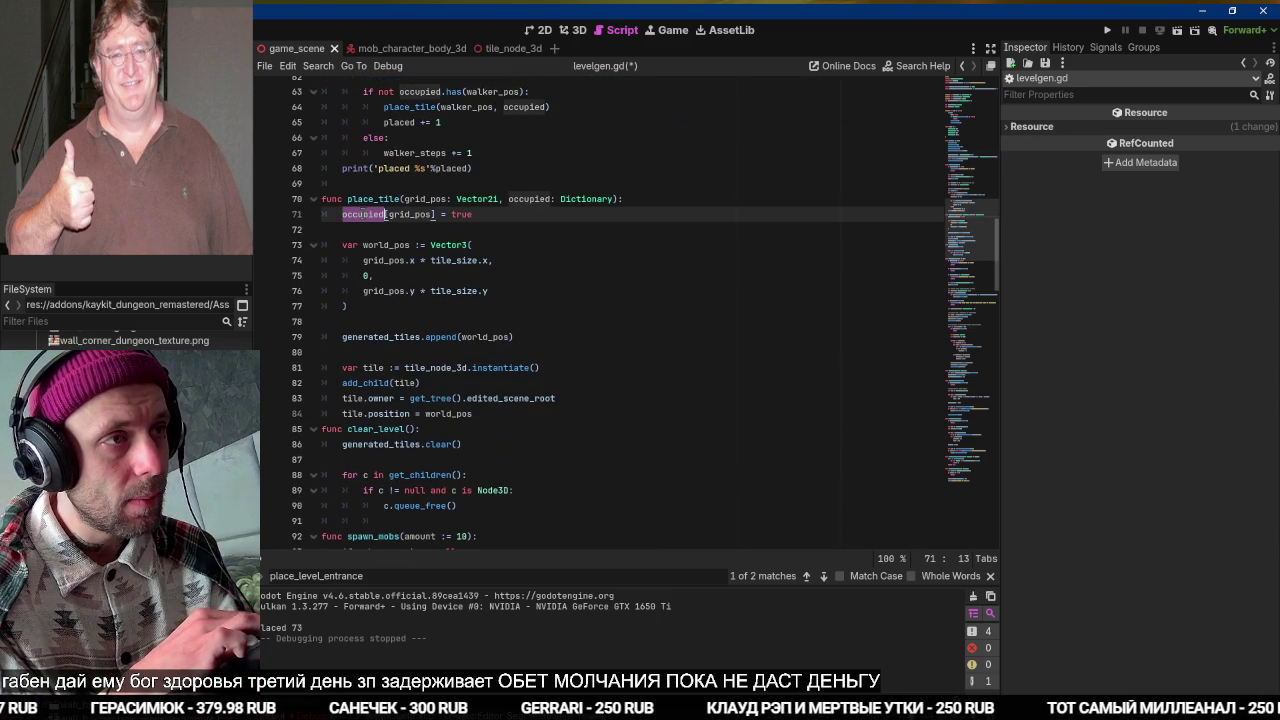
scroll(363, 200, down, 3)
Cut the clear_level function and paste it at line 45 above generate_level.
click(512, 248)
key(Return)
key(shift+Down)
key(shift+Down)
key(shift+Down)
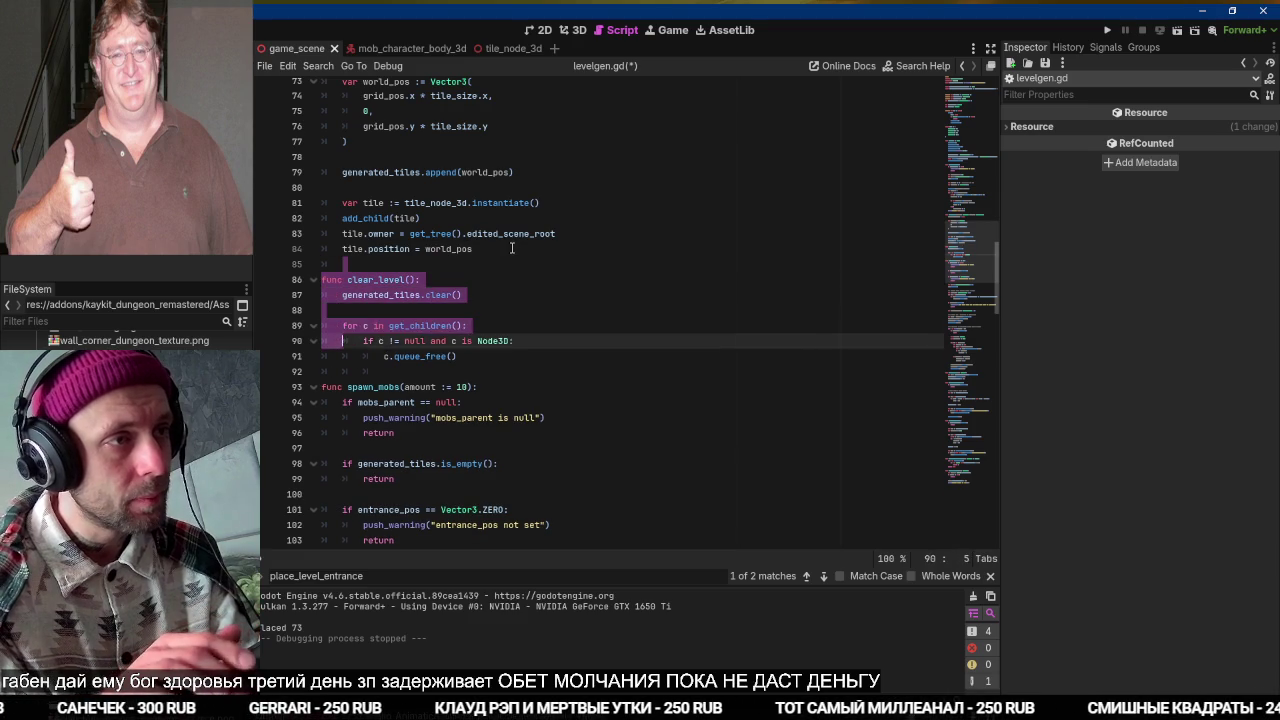
key(ctrl+x)
scroll(449, 378, up, 15)
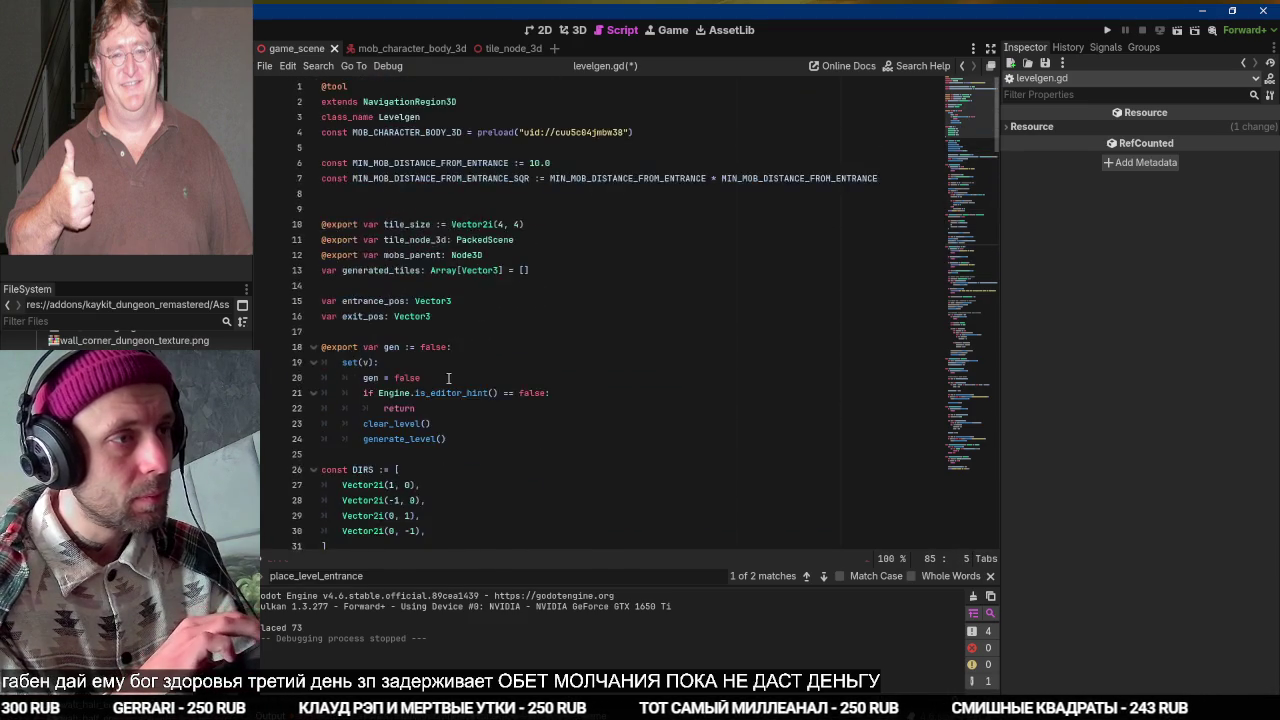
scroll(449, 378, down, 4)
click(328, 438)
key(ctrl+v)
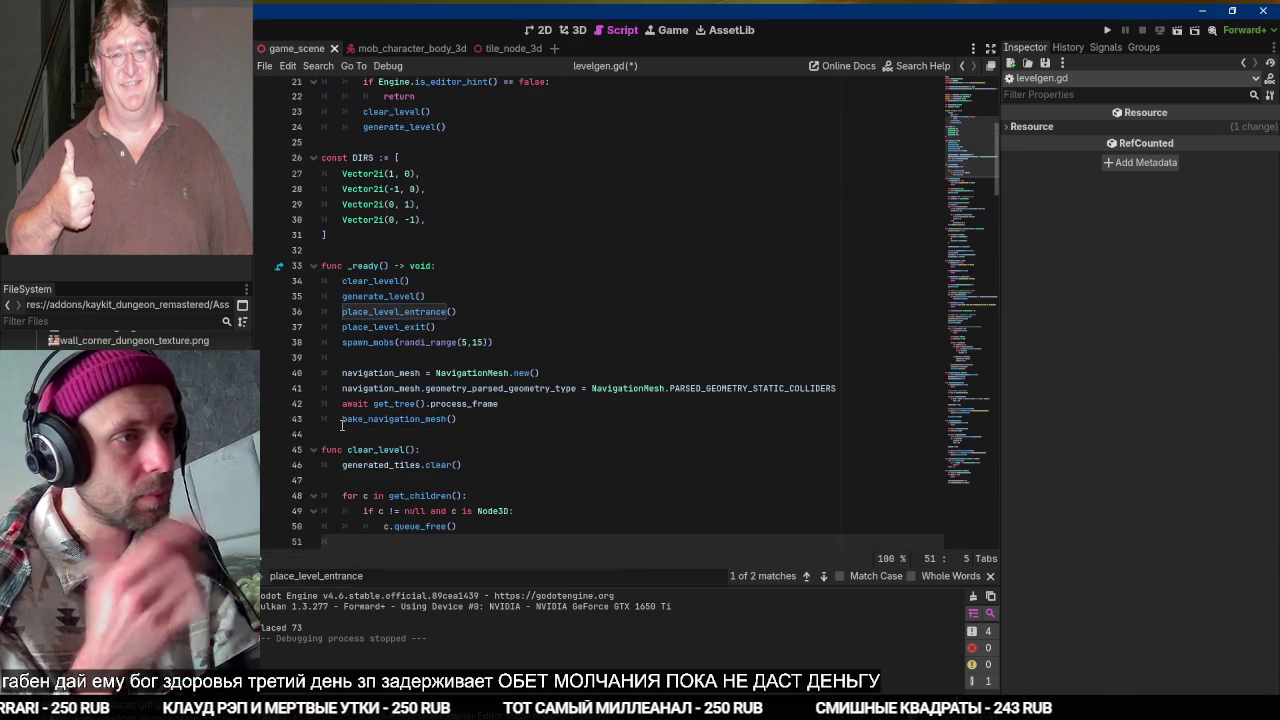
Go from entrance_pos on line 101 to its declaration.
scroll(341, 425, down, 3)
scroll(341, 425, down, 12)
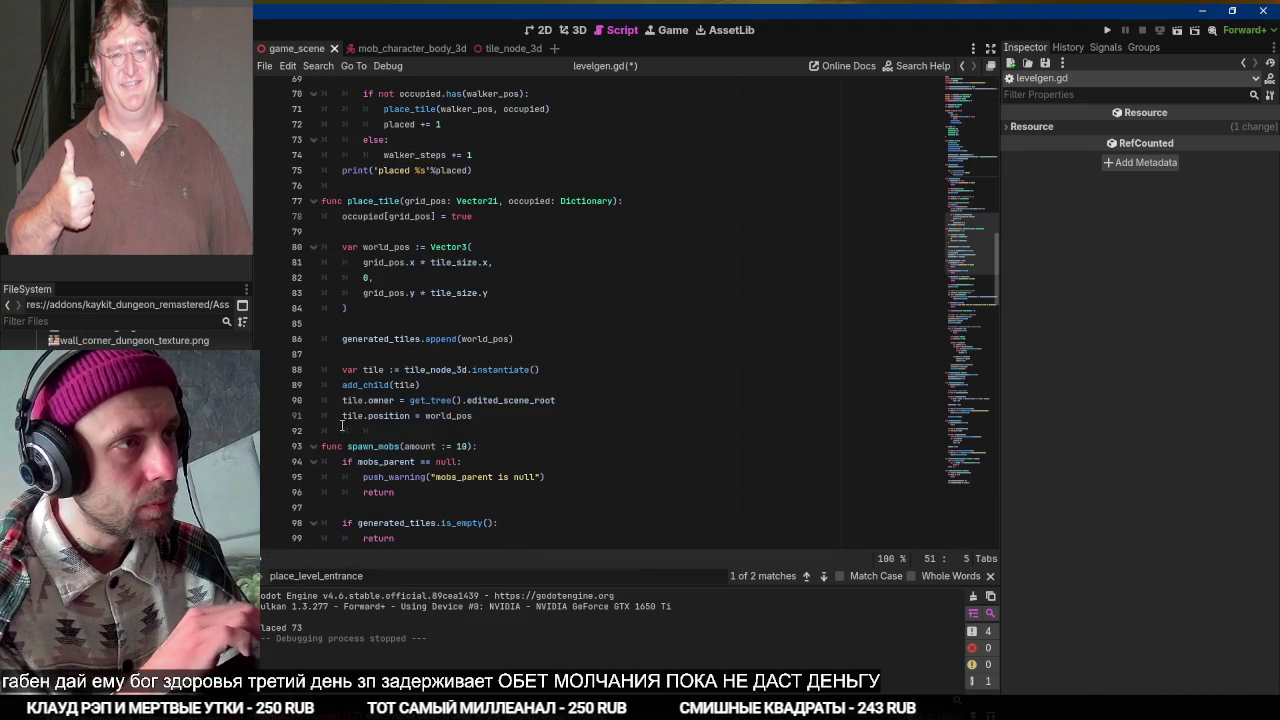
scroll(423, 424, down, 4)
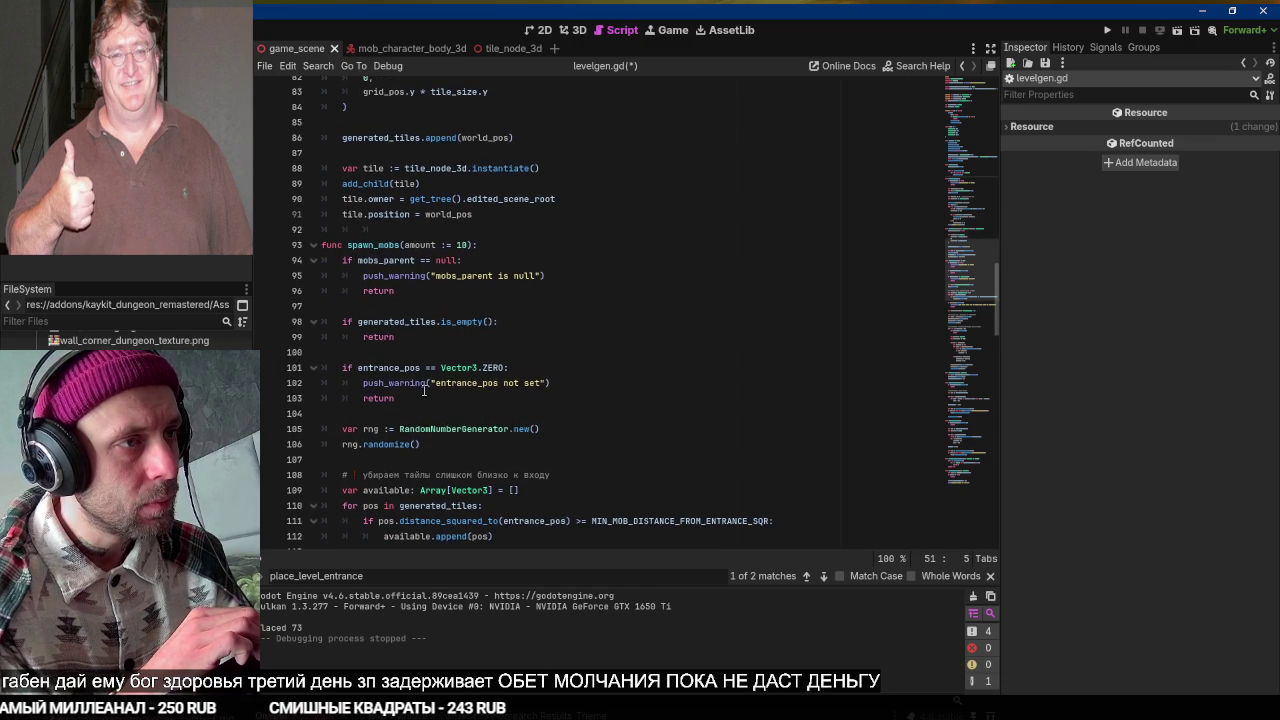
scroll(423, 391, down, 1)
click(403, 361)
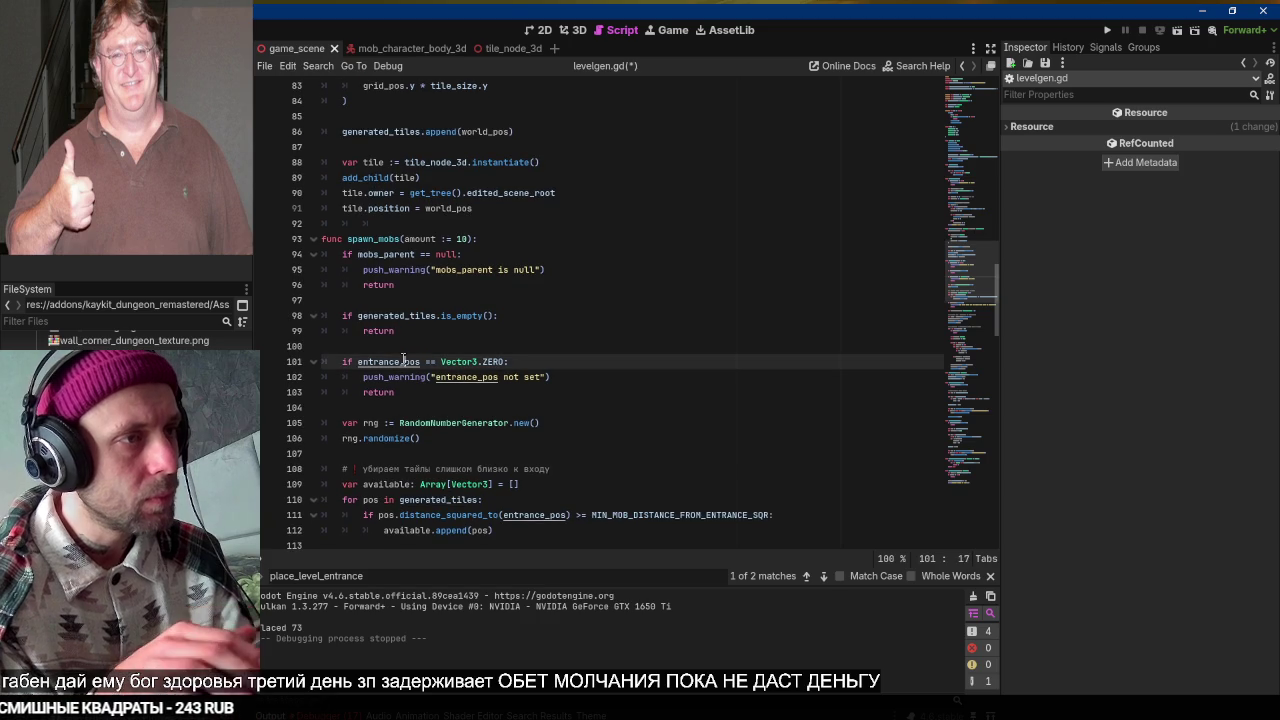
ctrl+click(403, 361)
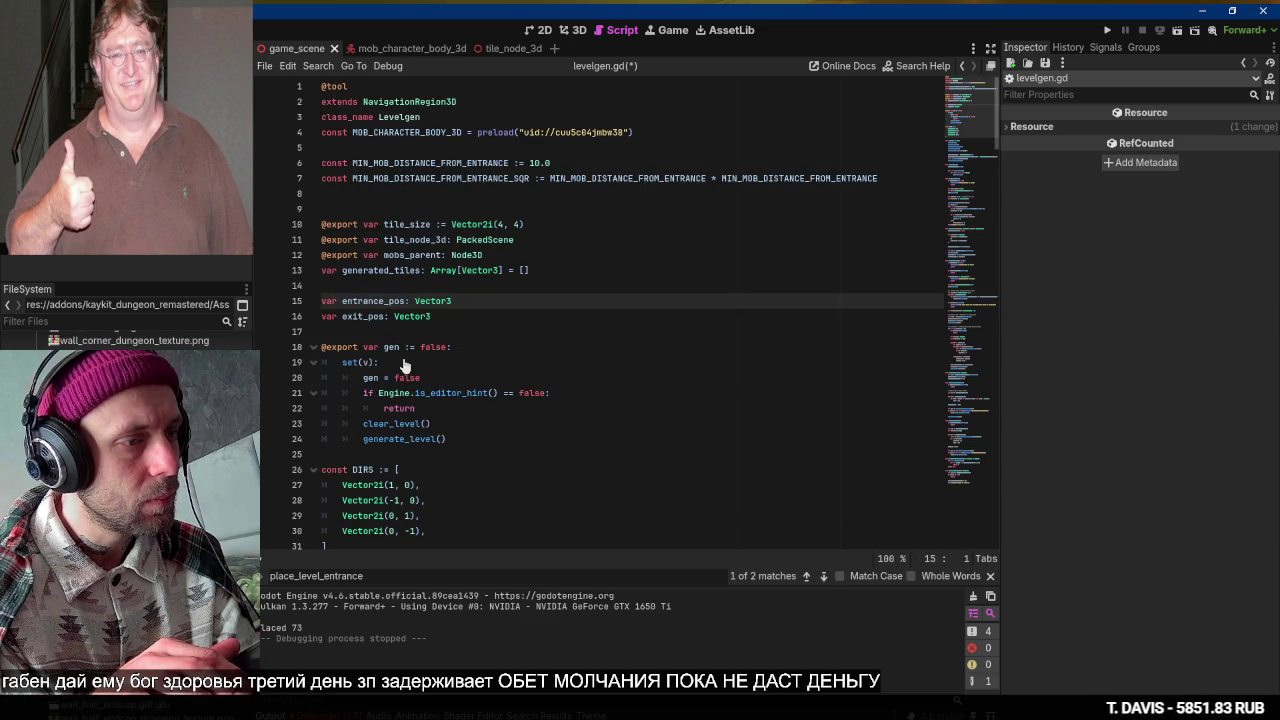
double_click(379, 301)
key(ctrl+f)
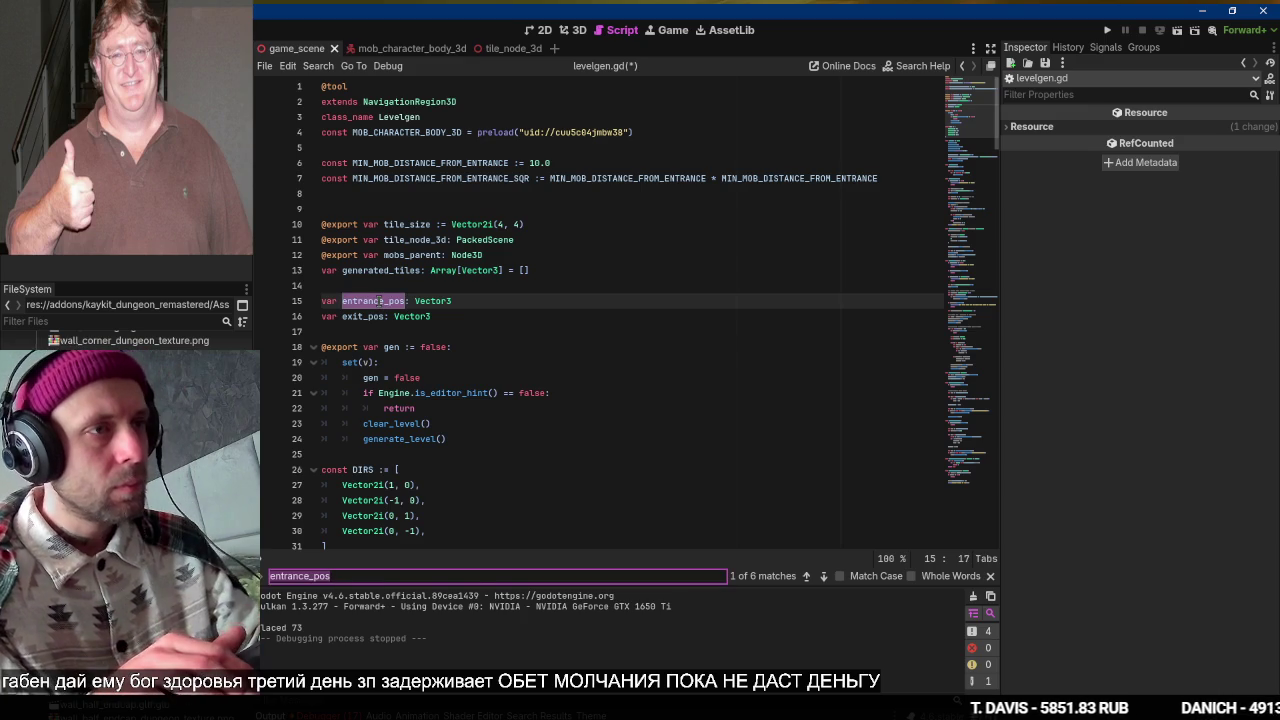
key(Return)
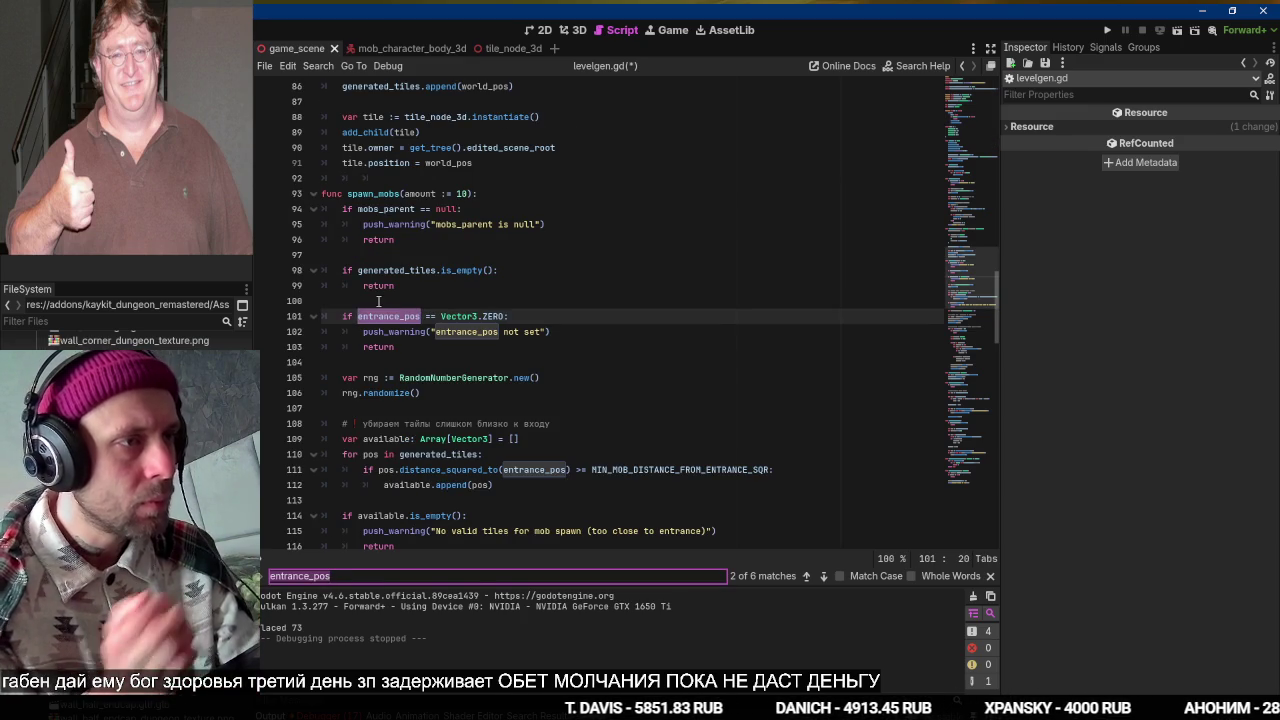
scroll(379, 301, down, 4)
scroll(379, 301, down, 7)
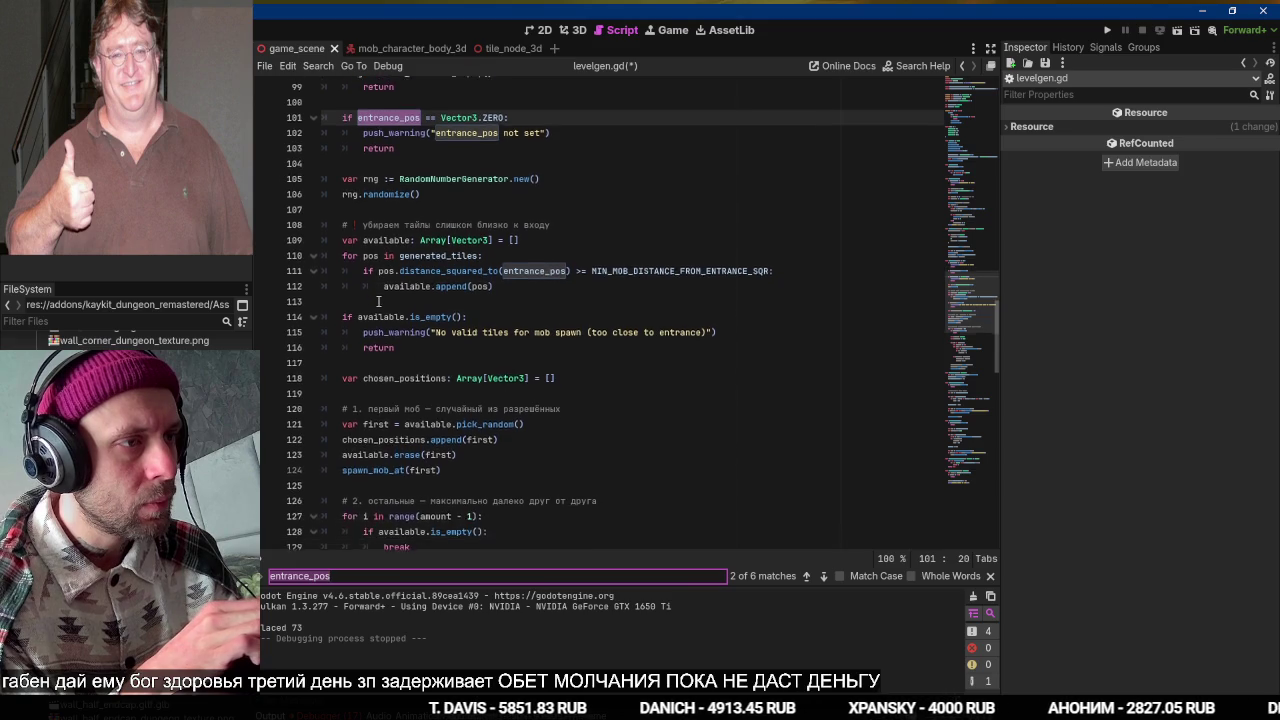
scroll(379, 301, down, 6)
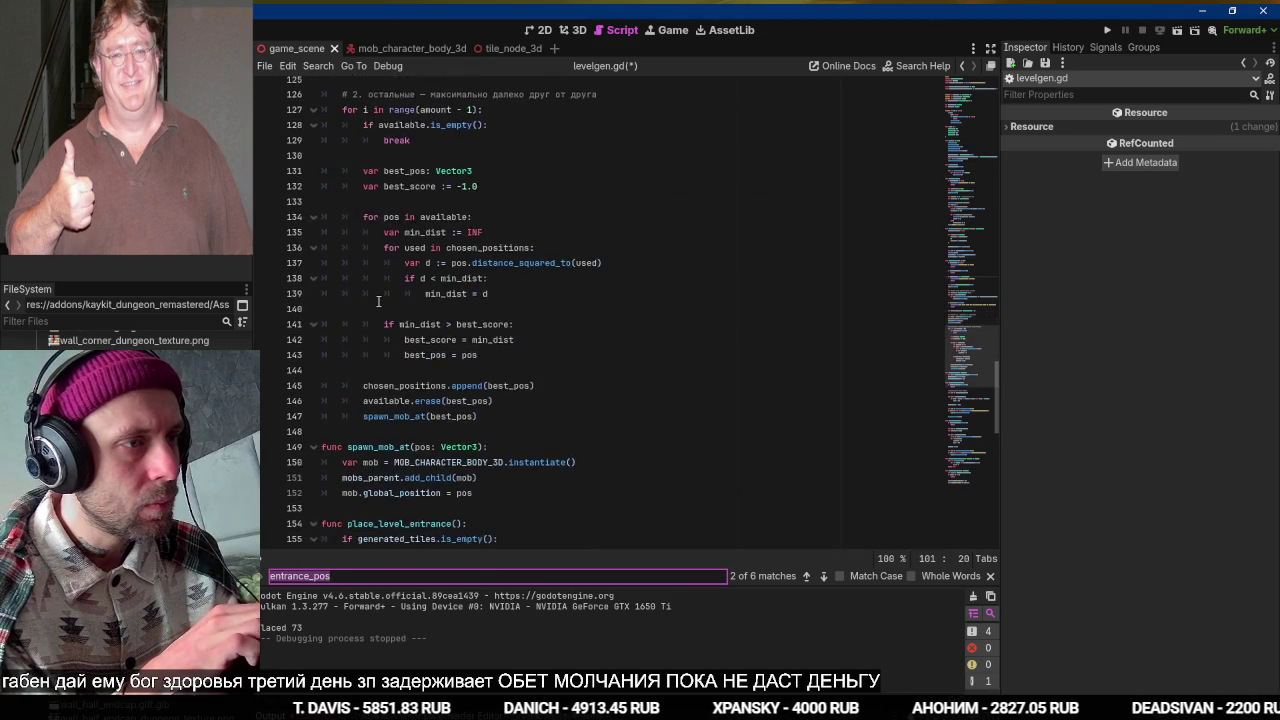
scroll(379, 301, up, 9)
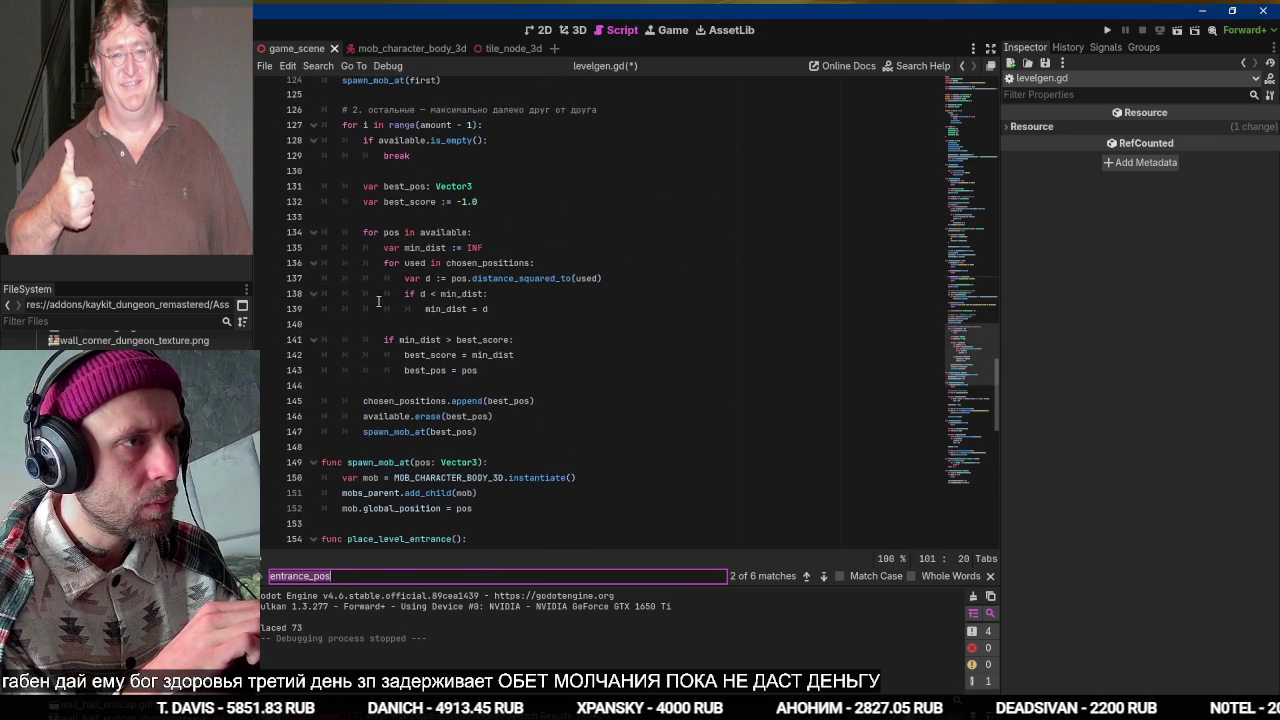
scroll(379, 301, up, 3)
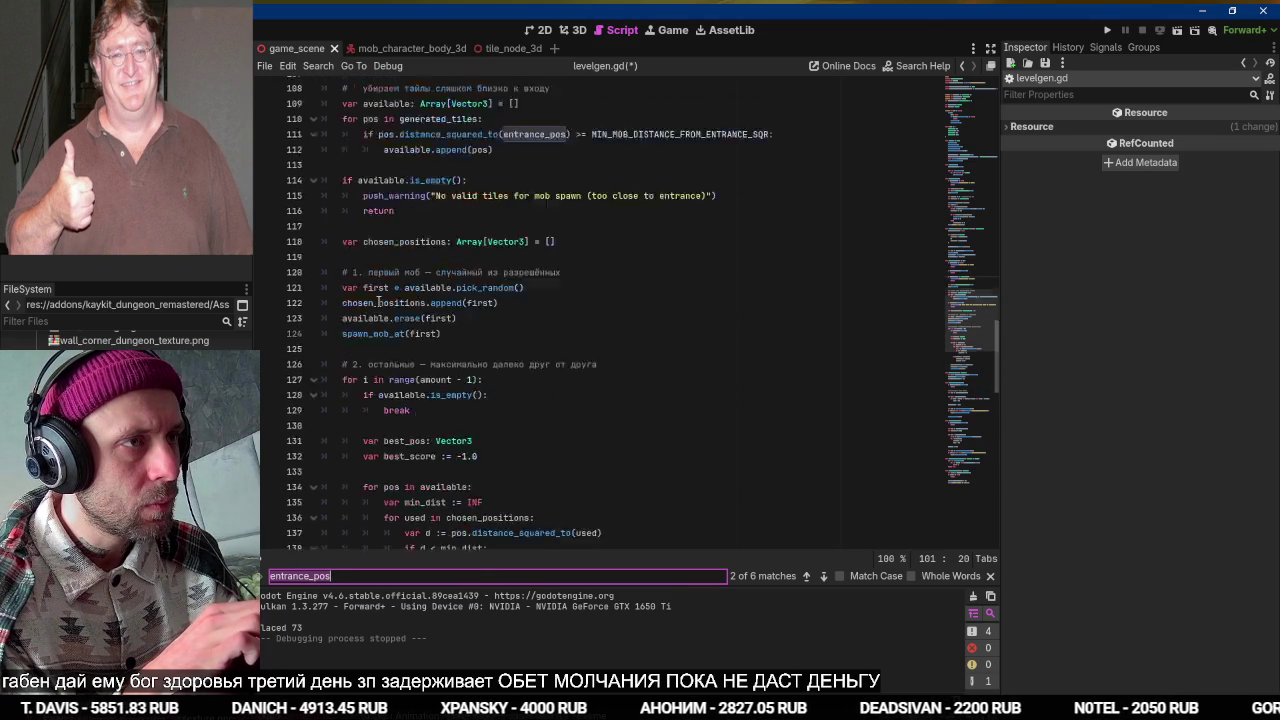
key(alt+Tab)
scroll(602, 288, up, 15)
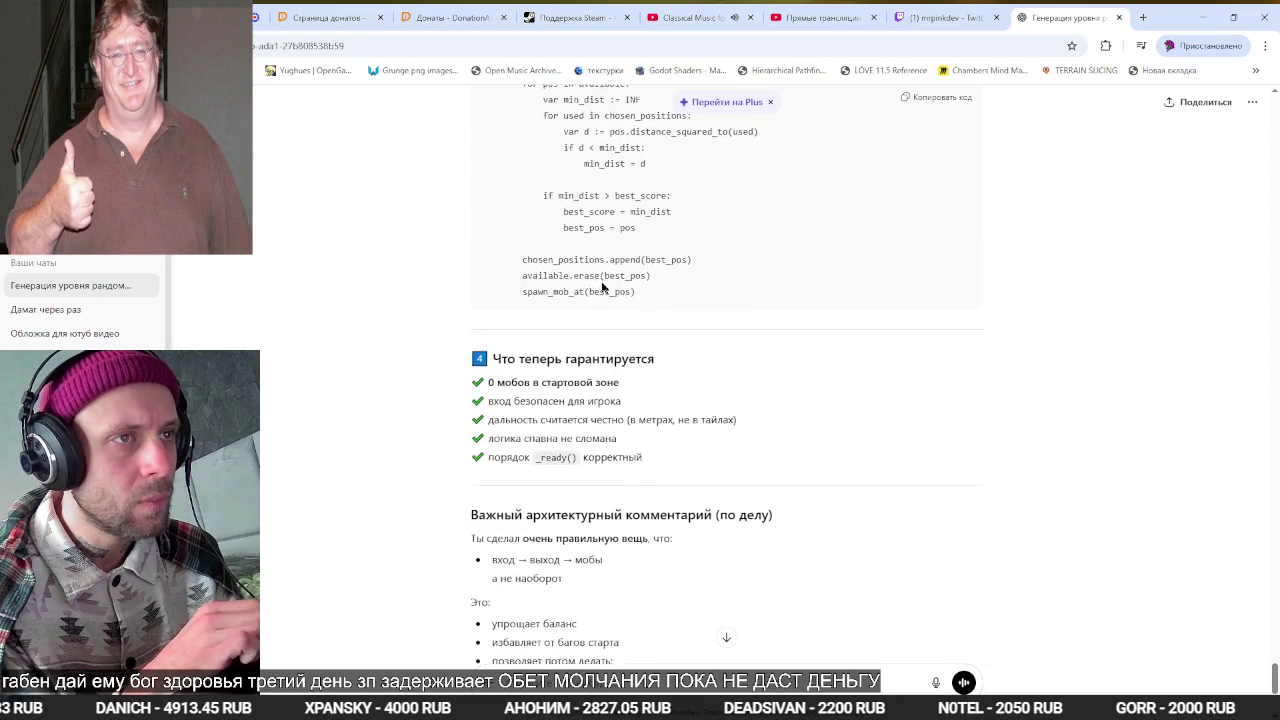
scroll(601, 285, up, 1)
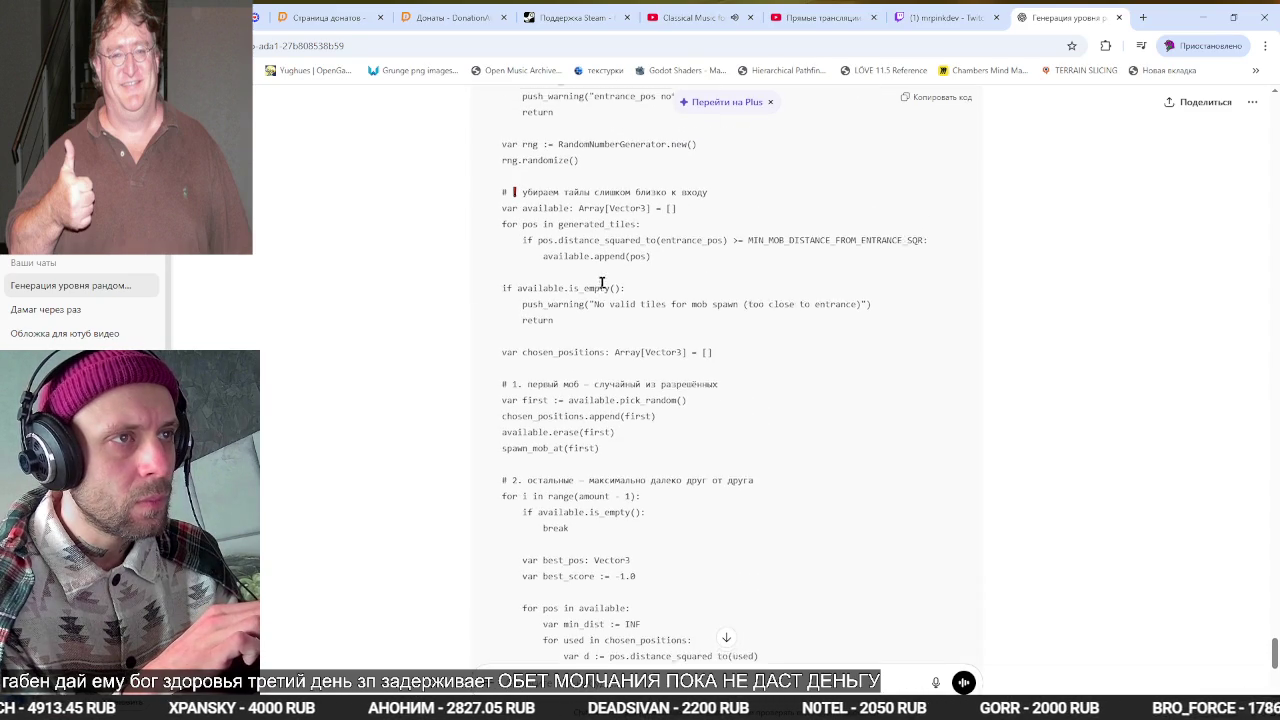
key(alt+Tab)
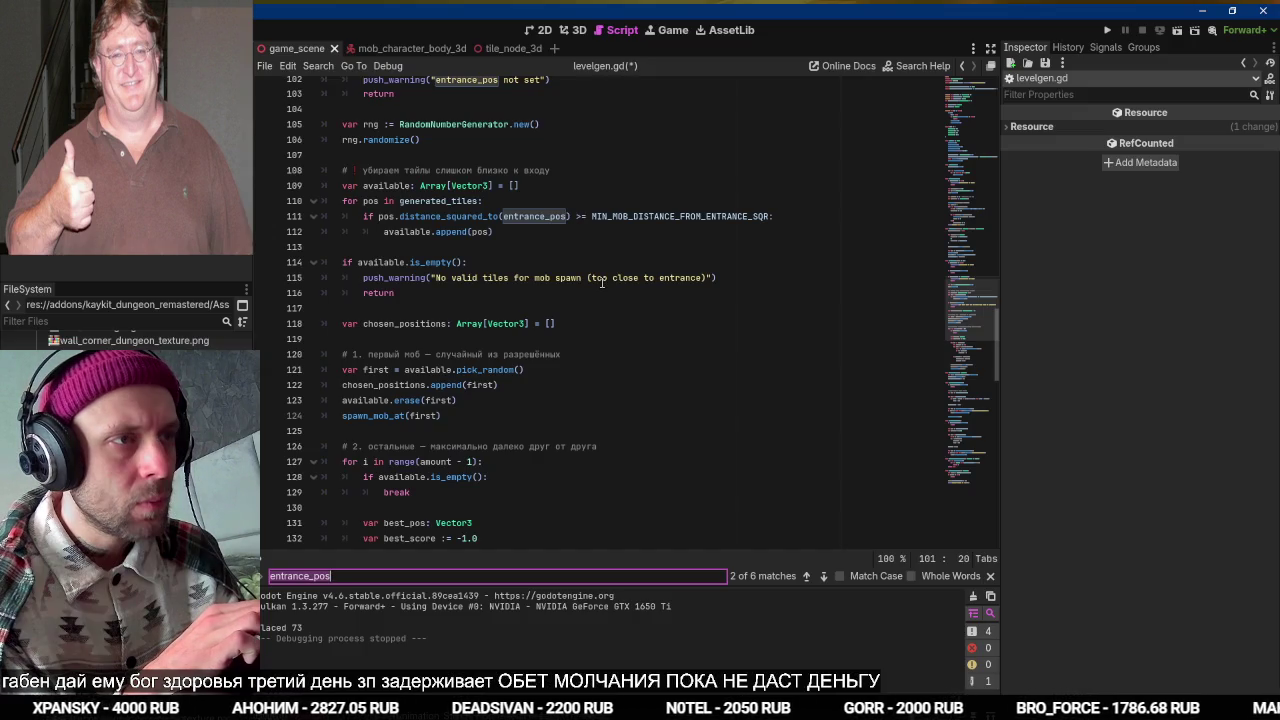
Declare 'var removed_amount = 0' below the available array and copy that line.
scroll(602, 283, up, 1)
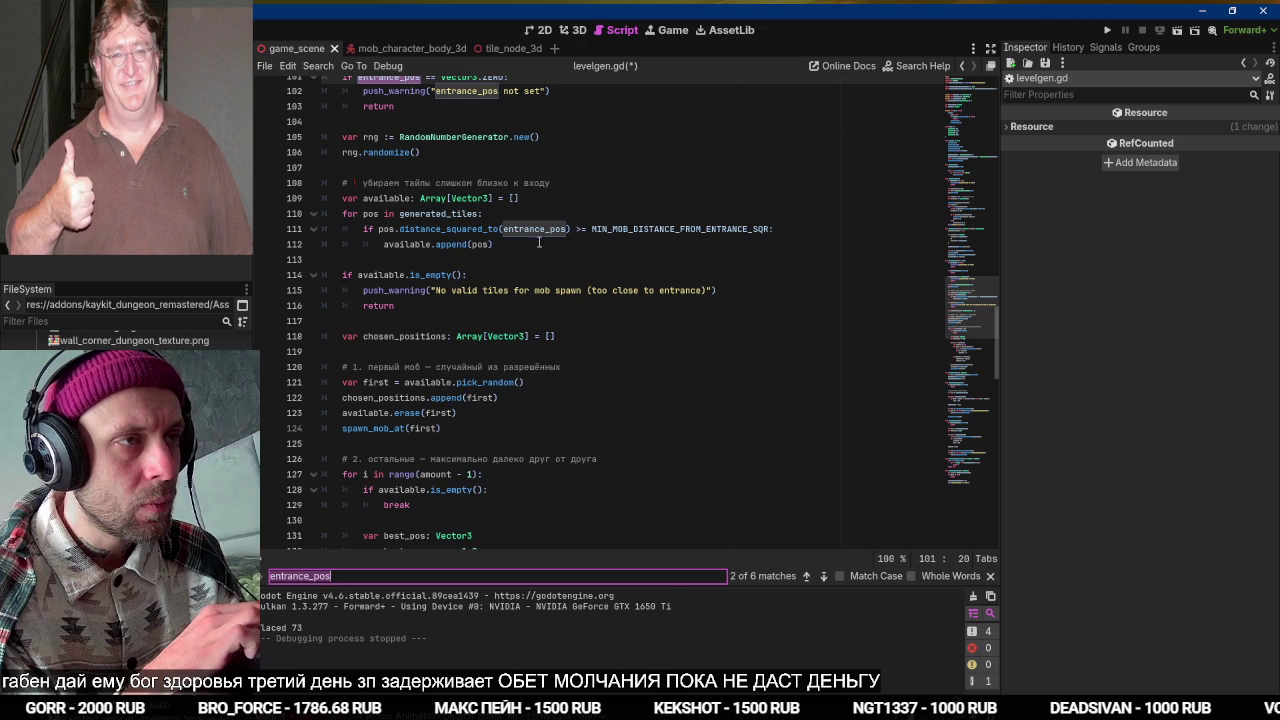
click(541, 205)
key(Return)
text(var removed_)
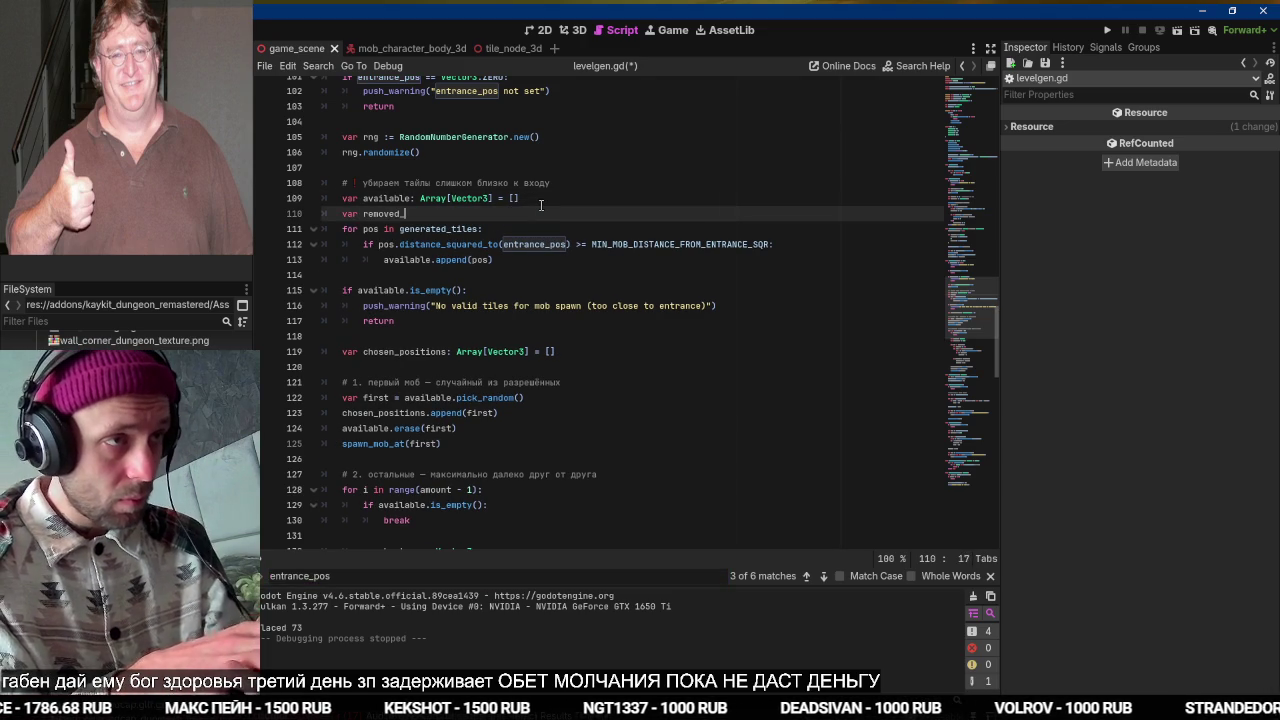
key(shift+Home)
key(ctrl+c)
Add 'removed_amount += 1' in the tile loop and a 'removed %s tiles' print line, then run.
key(Down)
key(Down)
key(Down)
key(End)
key(Return)
key(ctrl+v)
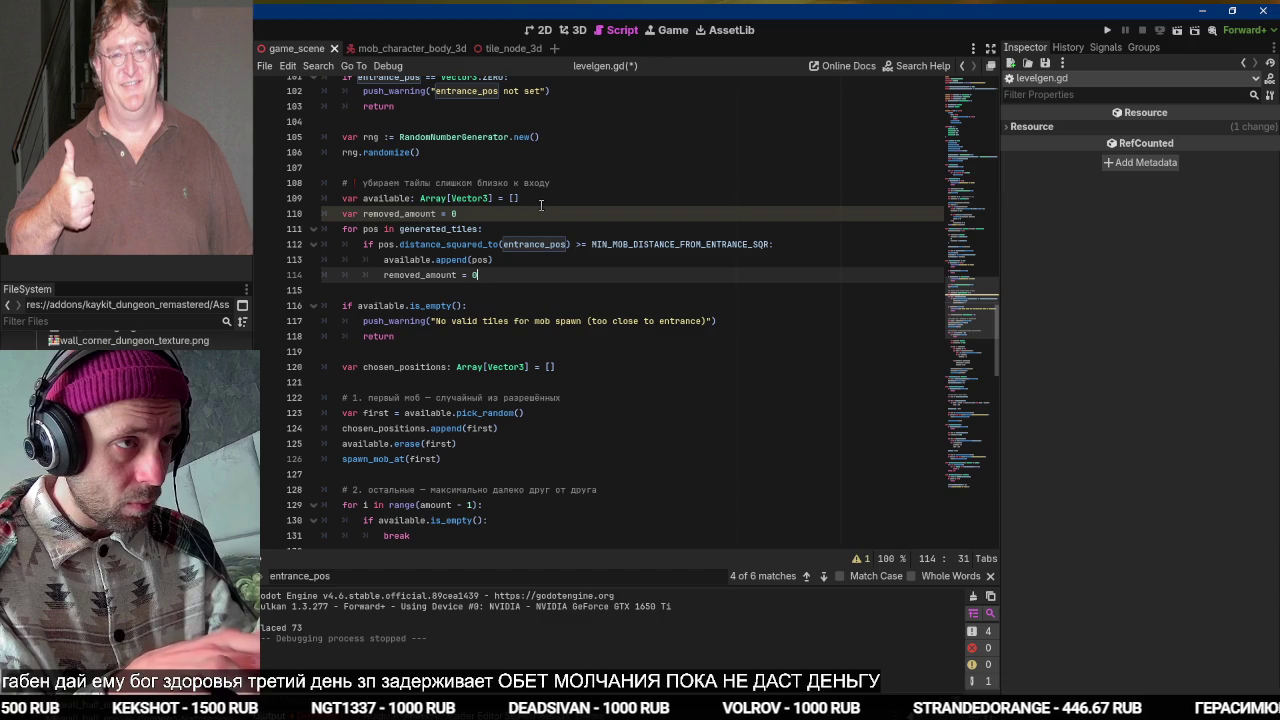
key(Return)
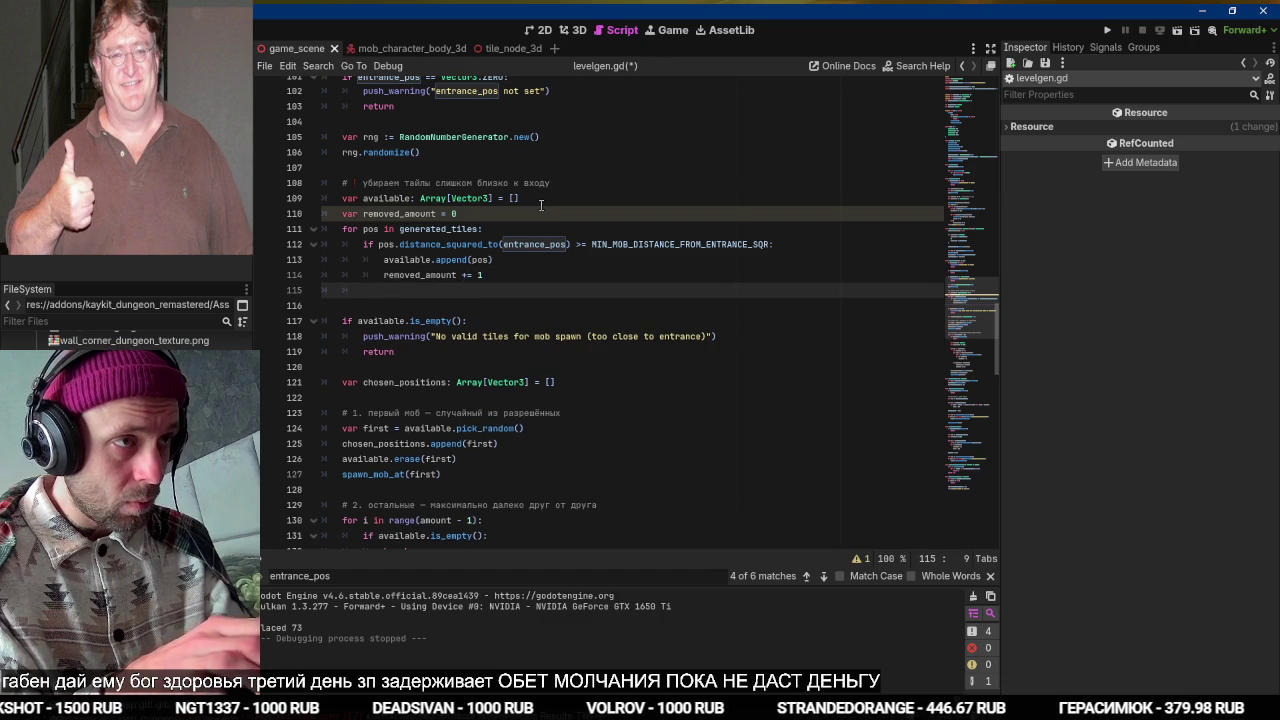
text(")
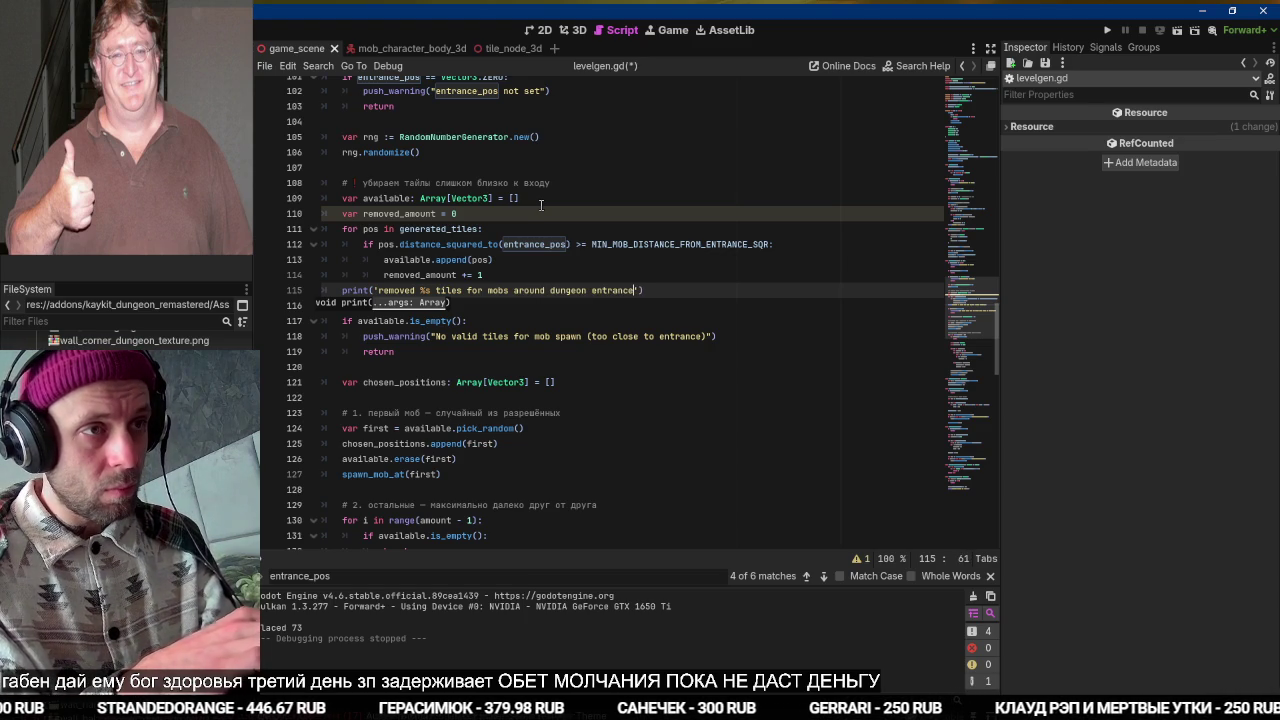
key(F5)
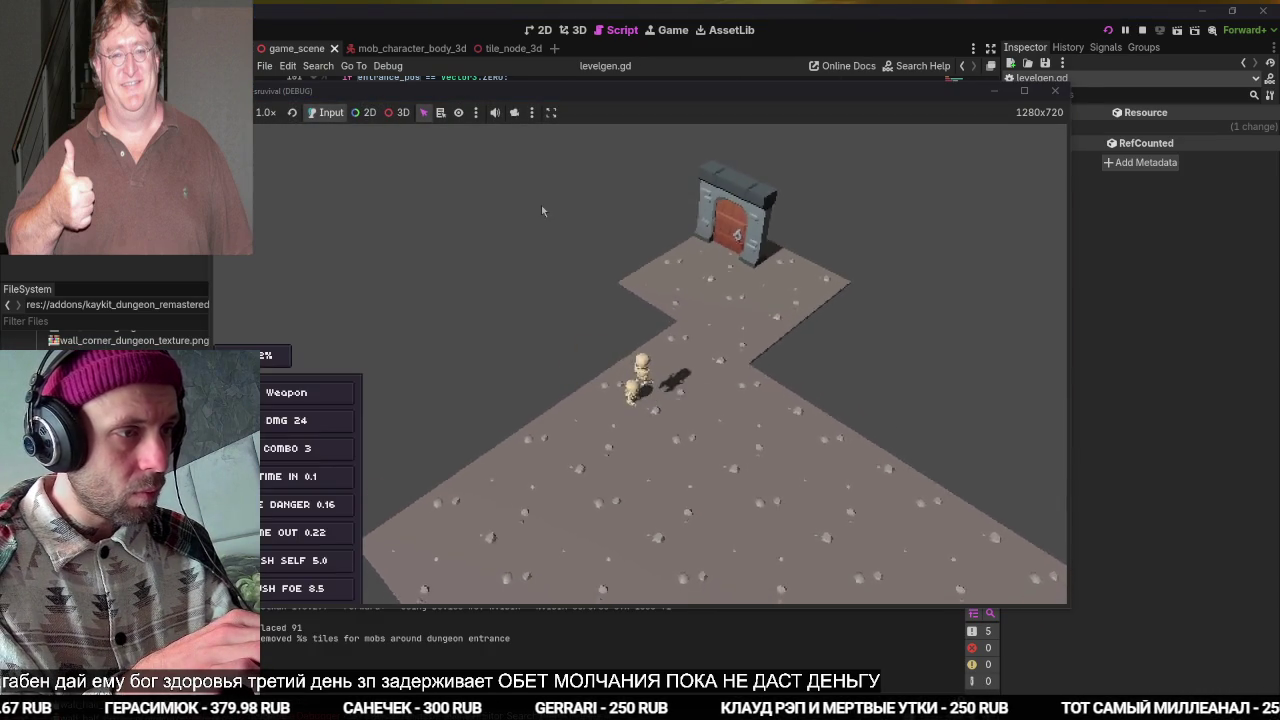
Append % removed_amount to the print, rerun to get 'removed 75 tiles', then stop the game.
key(F8)
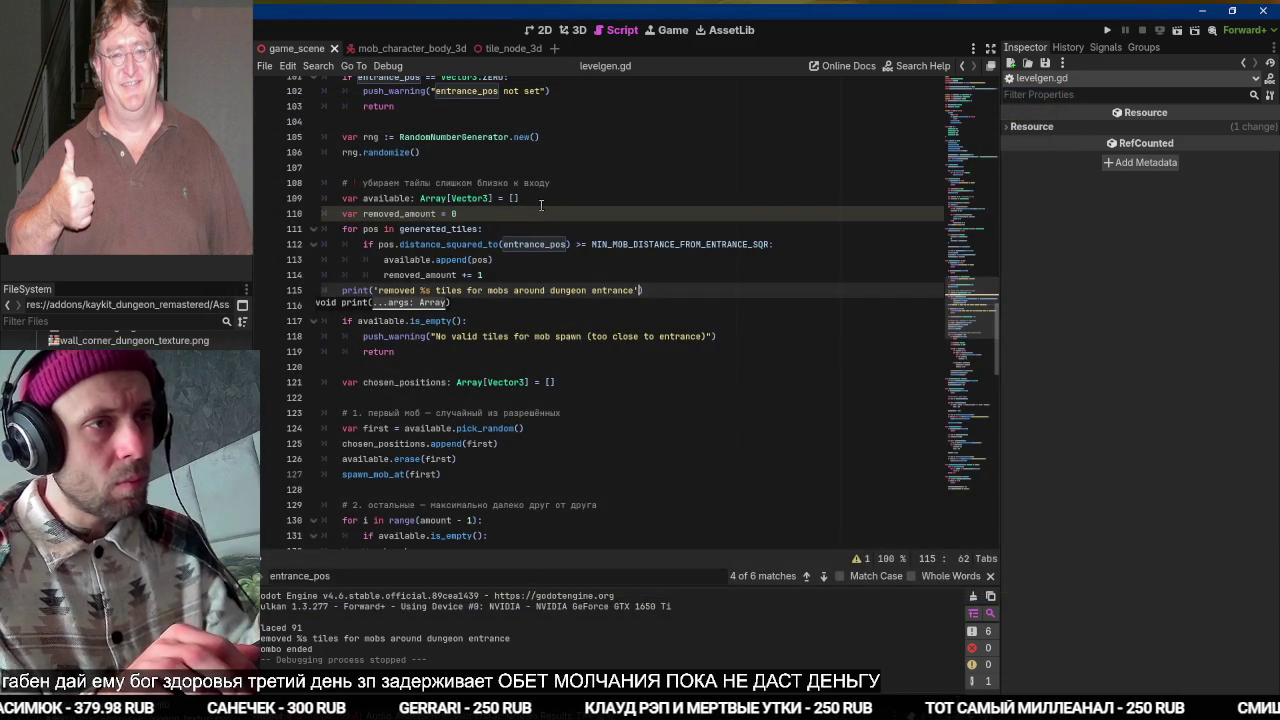
text(removed_amount)
key(ctrl+s)
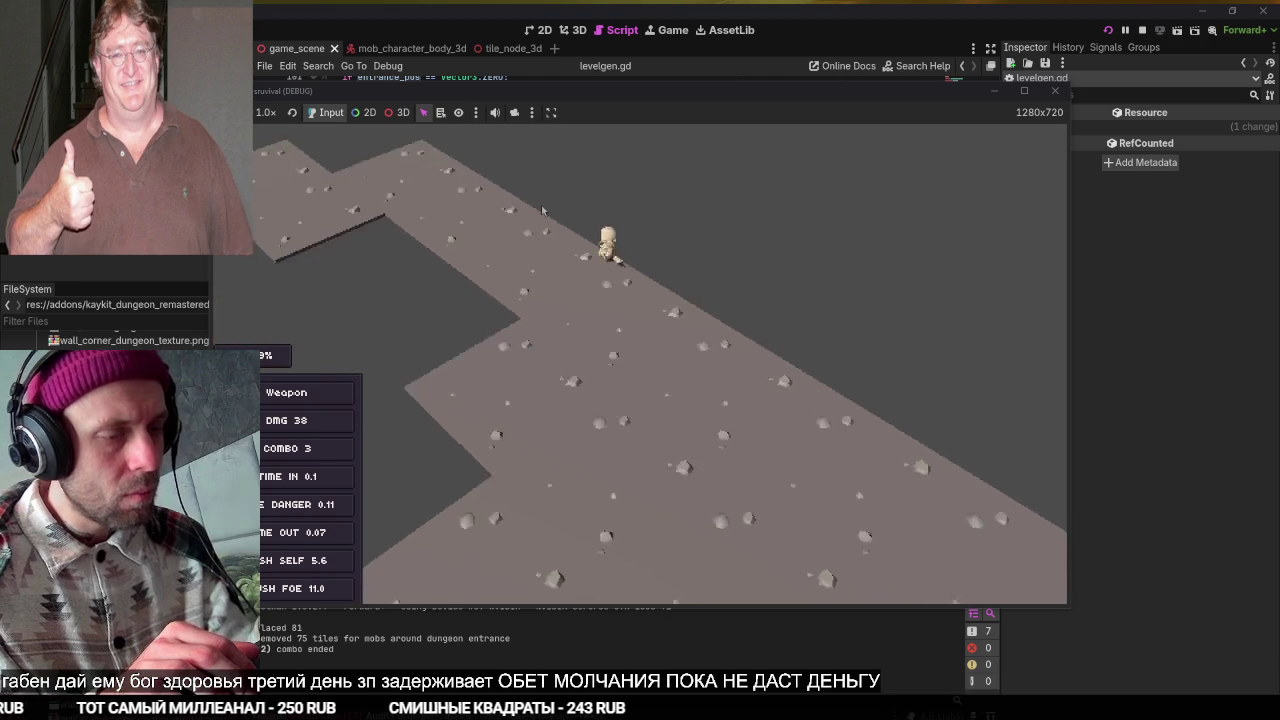
key(F8)
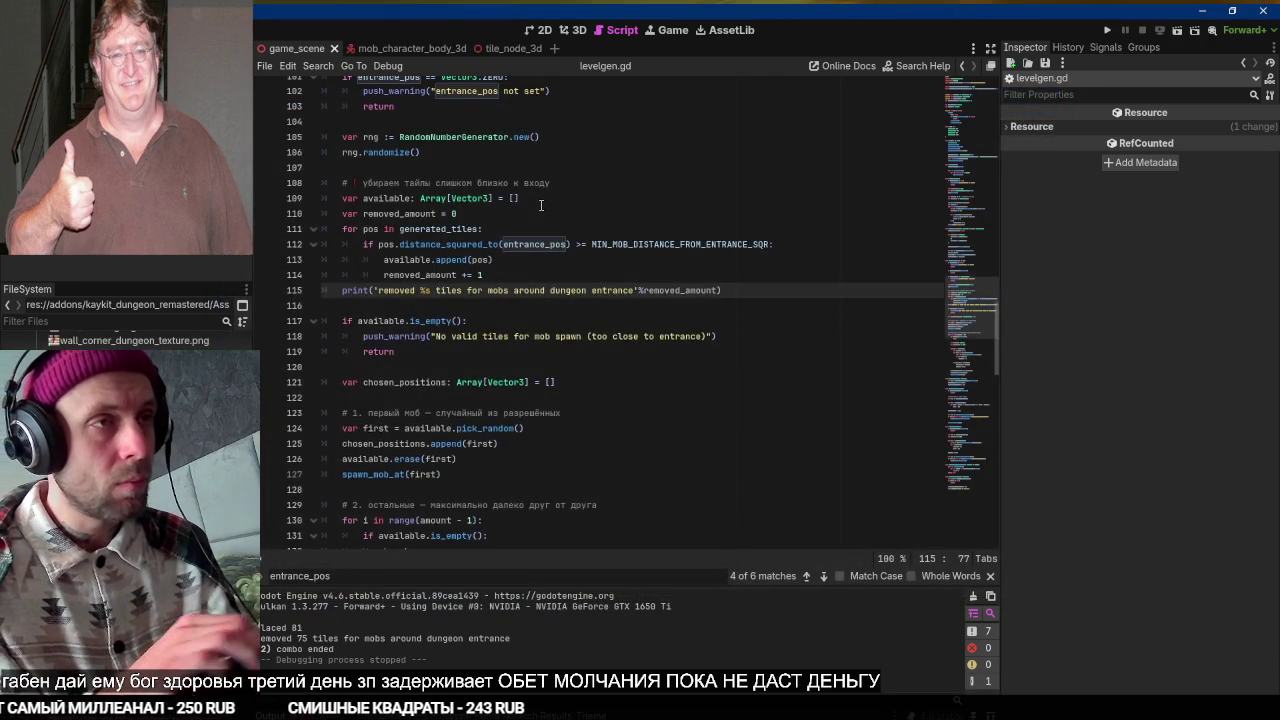
scroll(541, 205, up, 20)
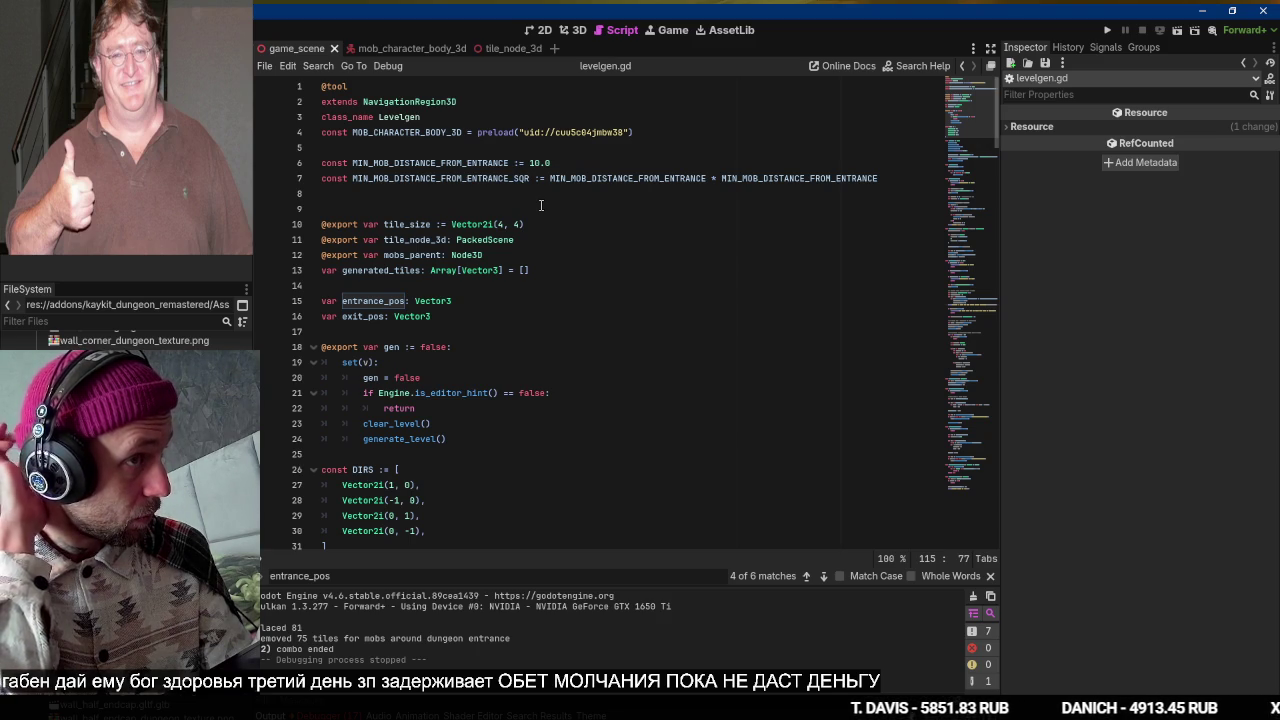
scroll(541, 205, down, 18)
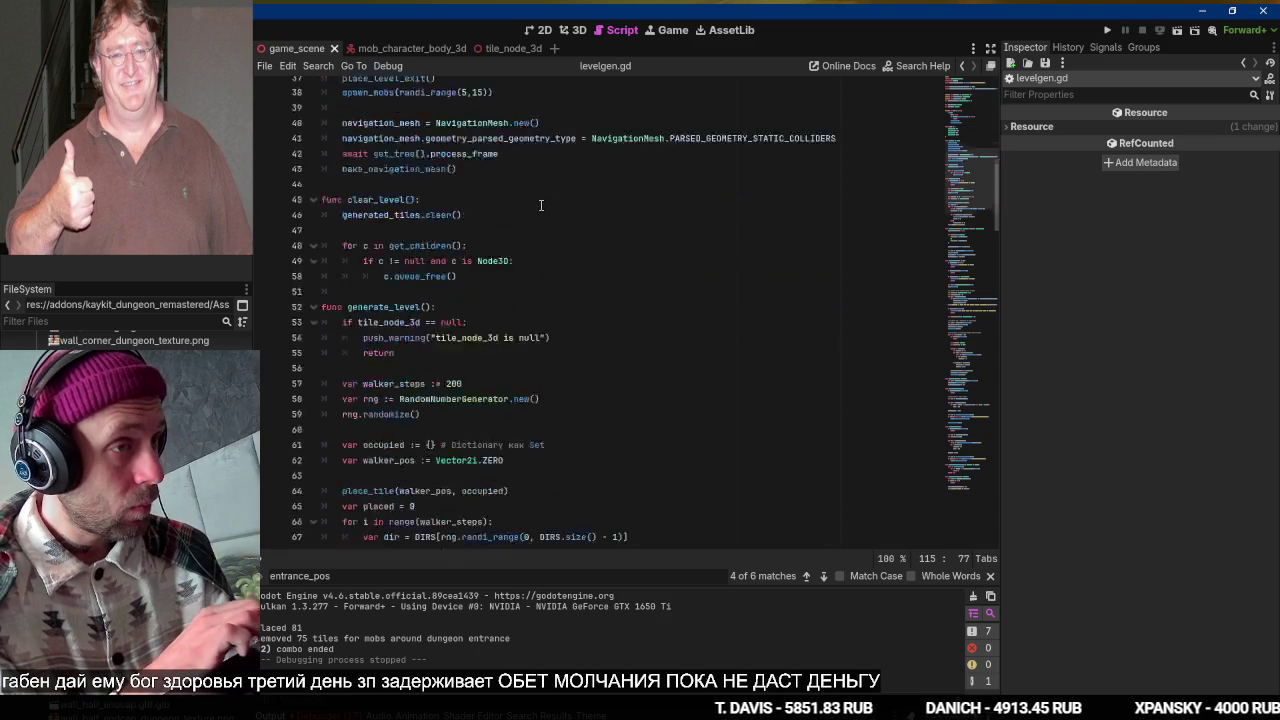
scroll(541, 205, down, 10)
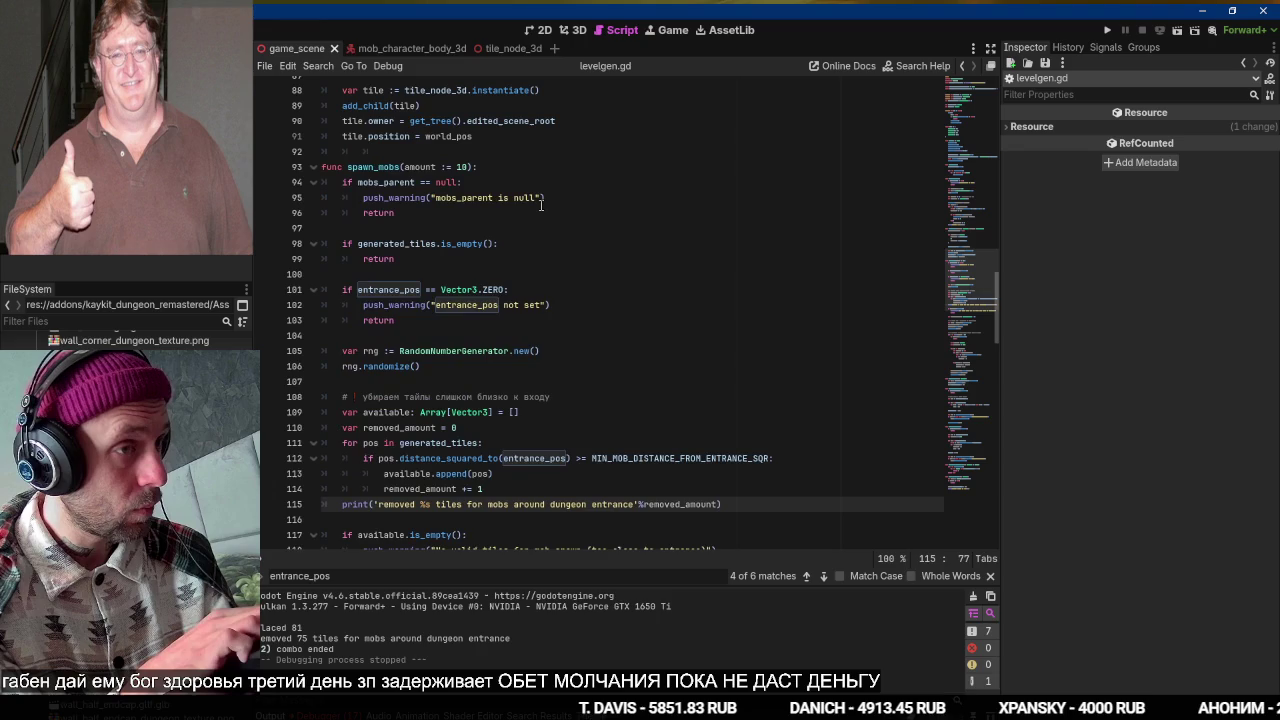
scroll(541, 205, down, 2)
scroll(541, 205, down, 2)
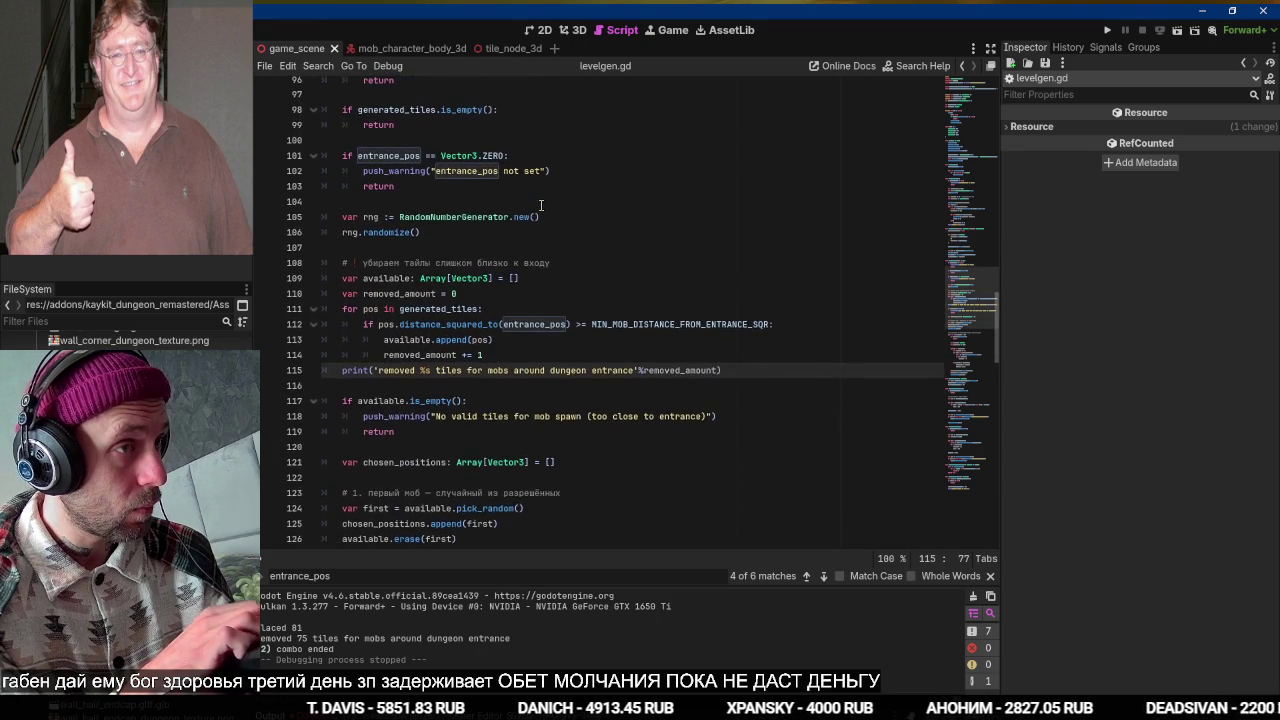
scroll(541, 205, down, 2)
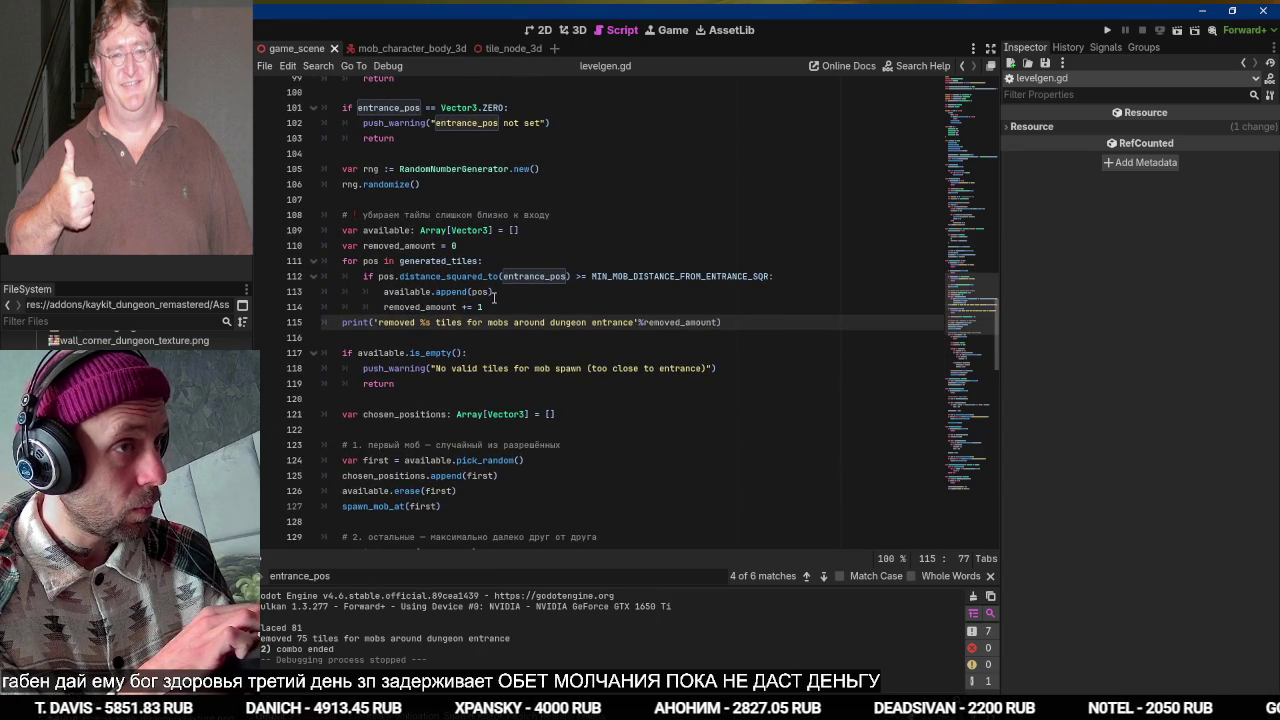
click(492, 306)
Move 'removed_amount += 1' under a new else: branch and rerun, which now logs 8 removed tiles.
key(ctrl+shift+Right)
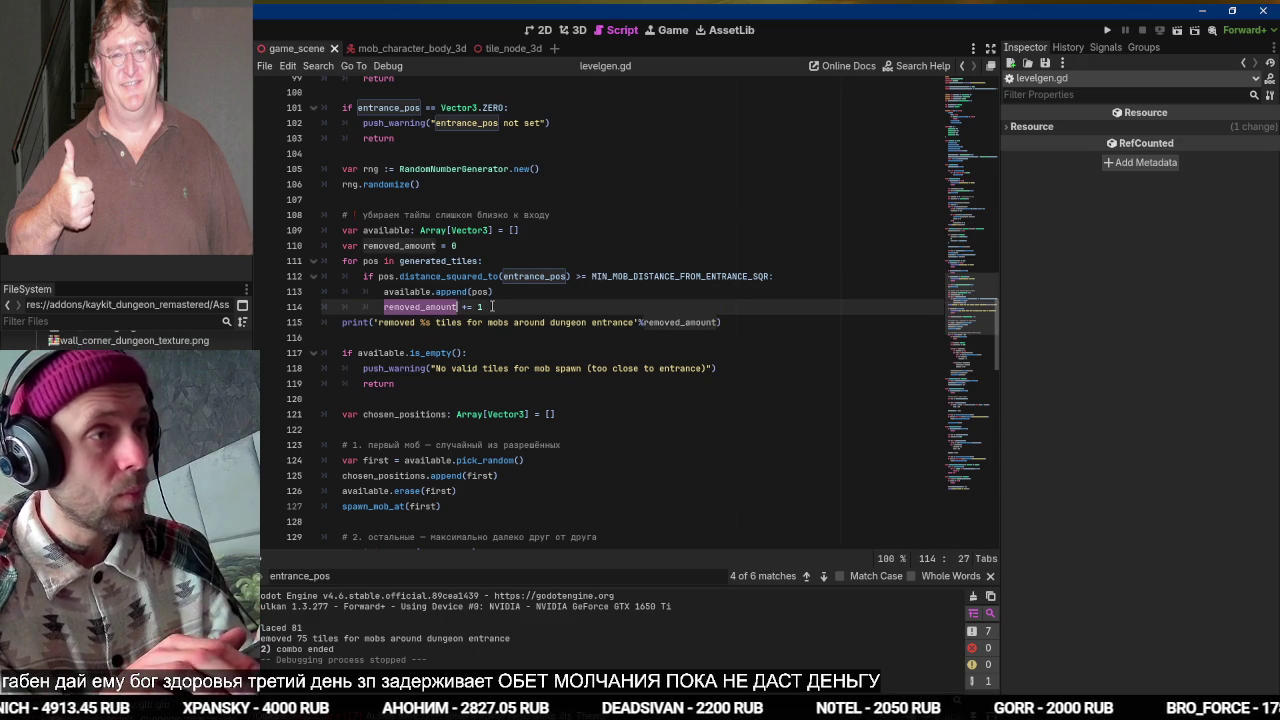
key(Home)
key(Return)
key(Up)
text(e)
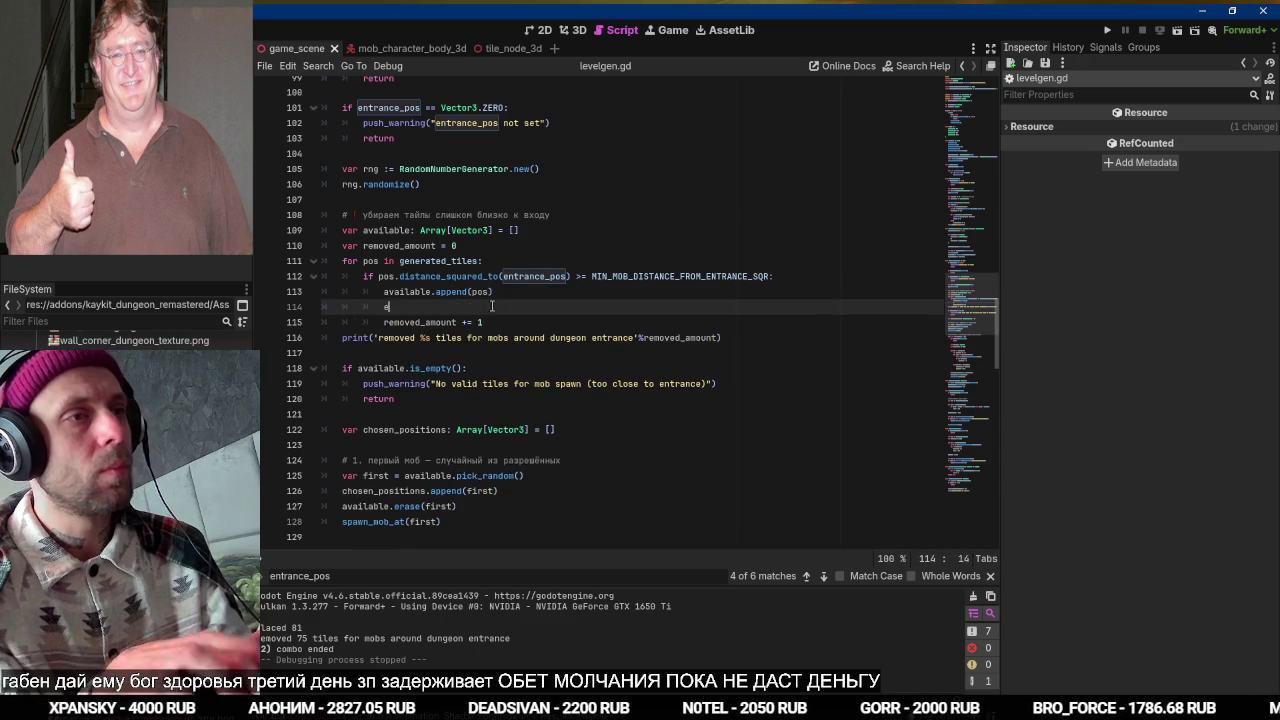
text(:)
key(Down)
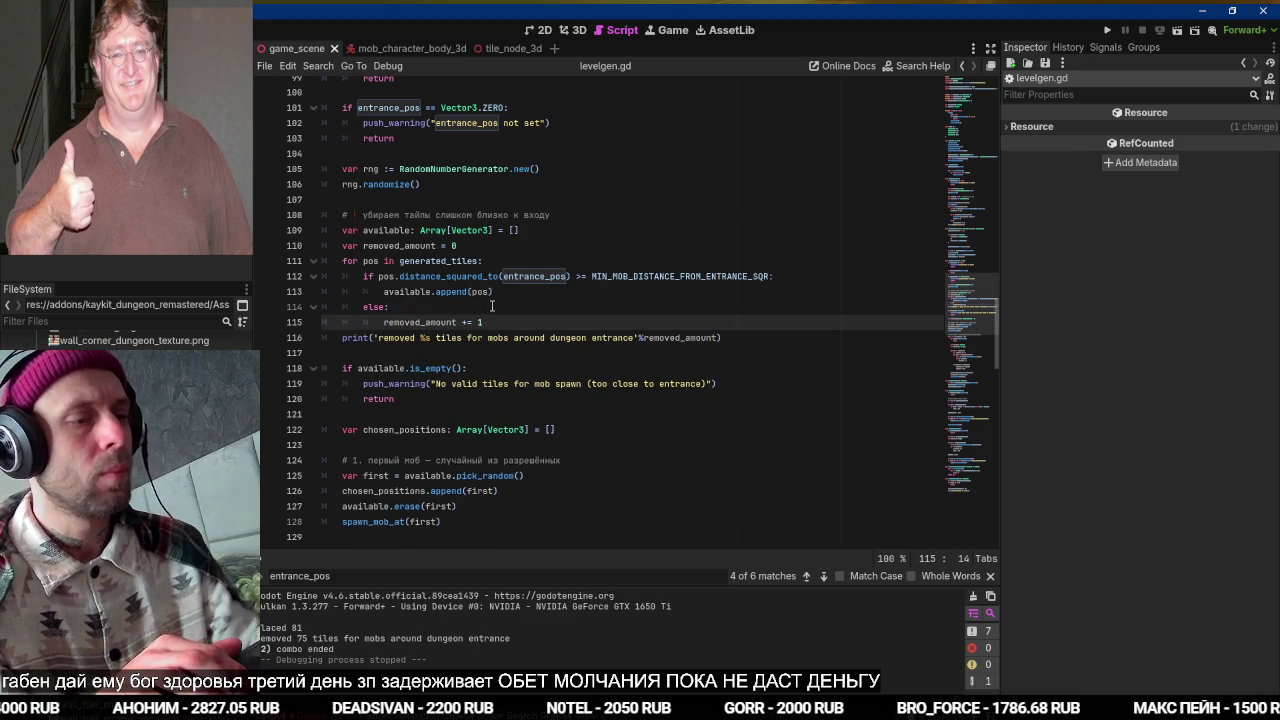
key(F5)
key(d)
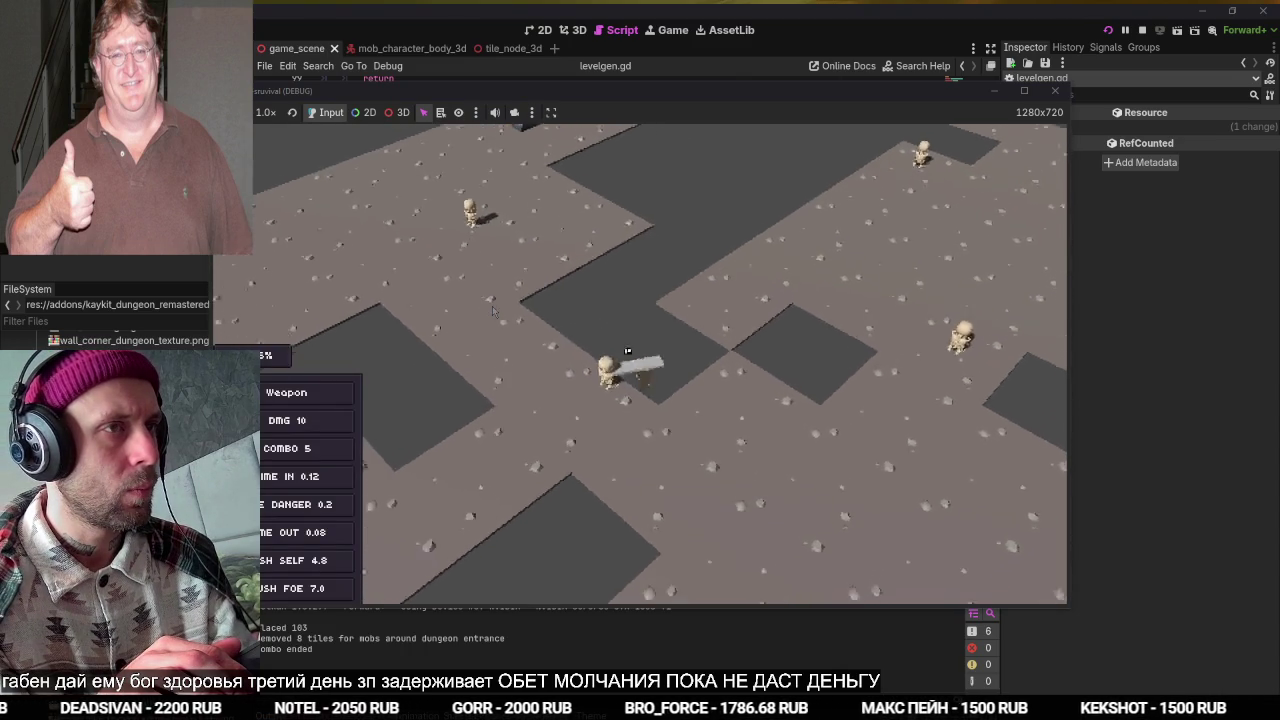
Stop the running game, save the scene, and bring up the dungeon tile script.
key(F8)
key(ctrl+s)
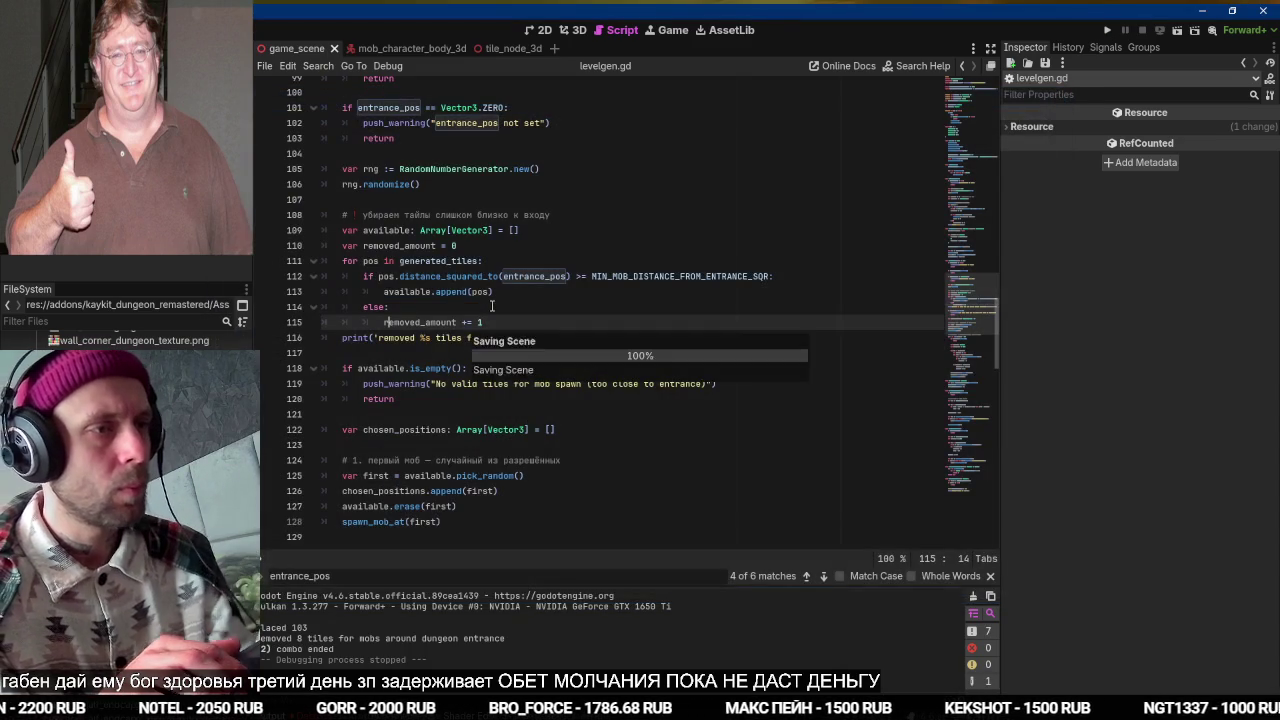
scroll(506, 497, down, 20)
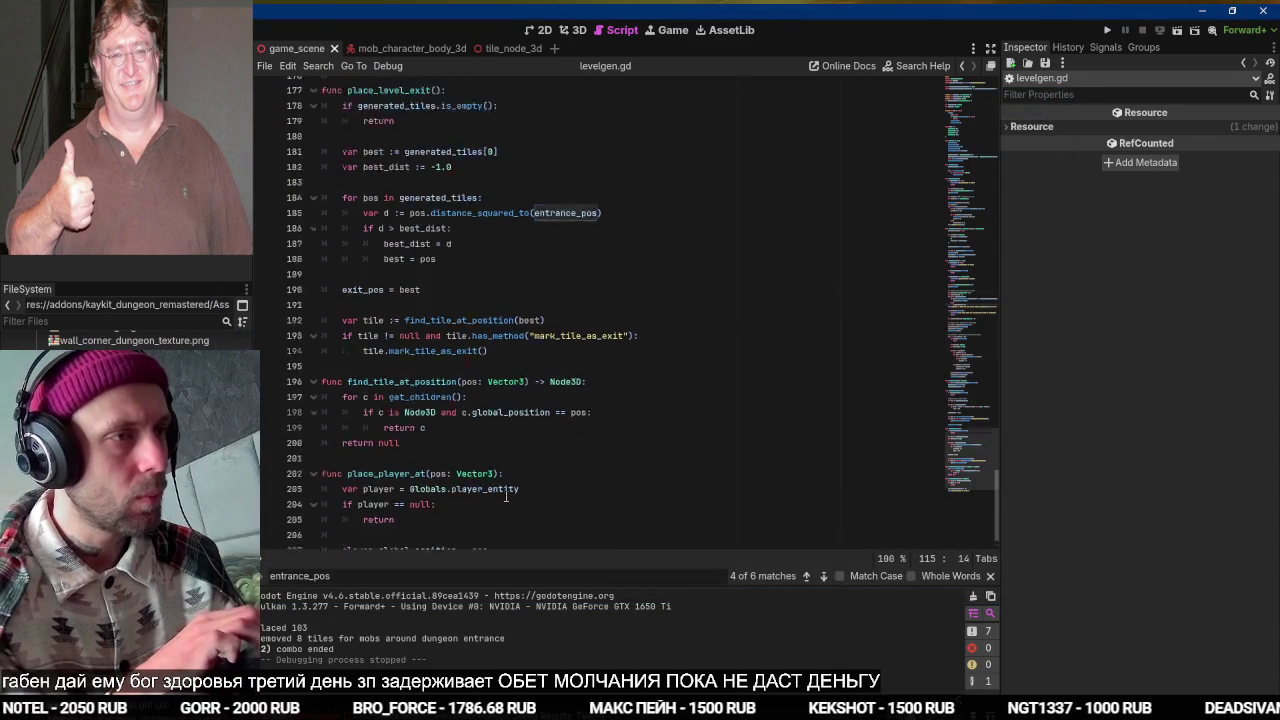
scroll(506, 496, down, 1)
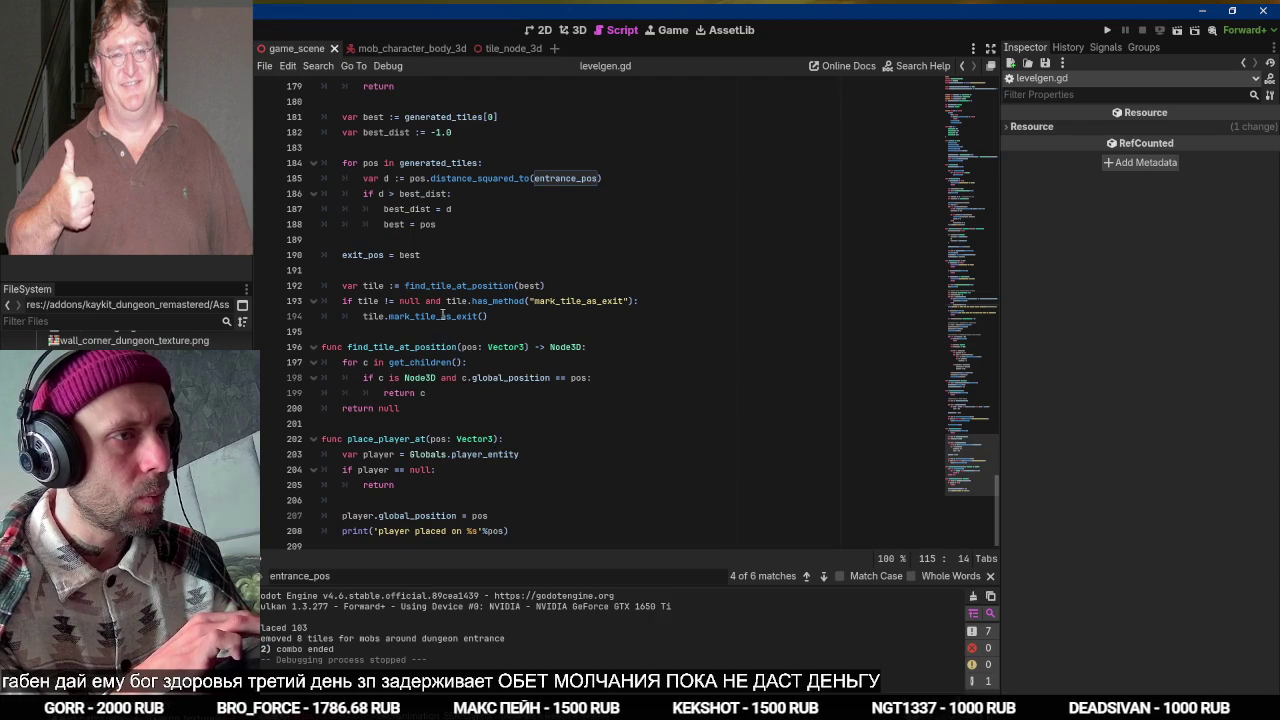
scroll(430, 365, up, 3)
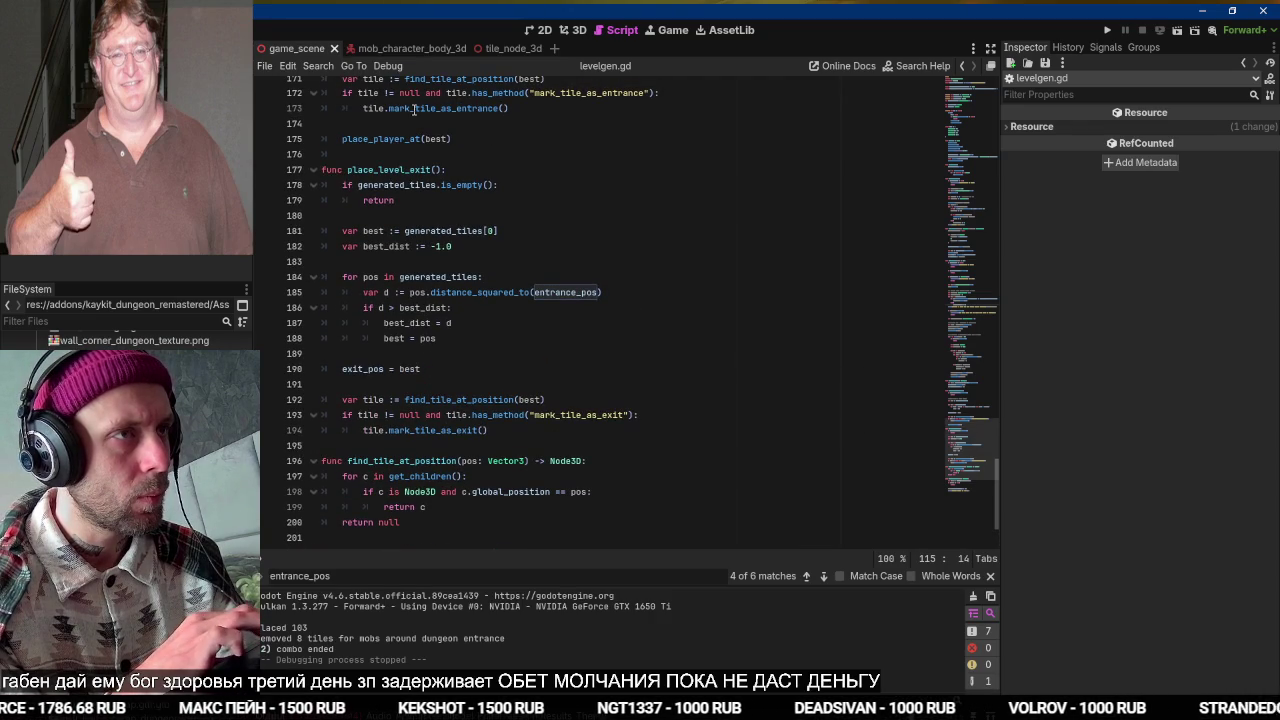
click(497, 50)
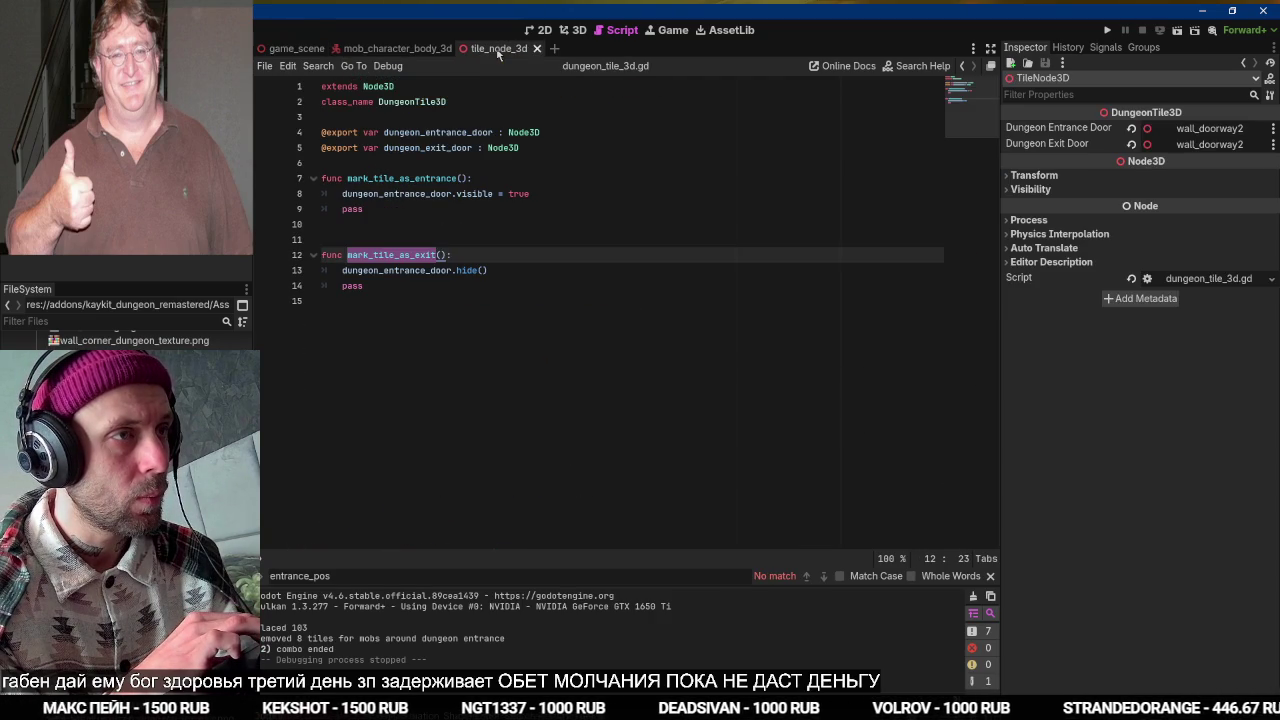
Copy the dungeon_entrance_door.visible = true line over hide() in mark_tile_as_exit.
click(562, 209)
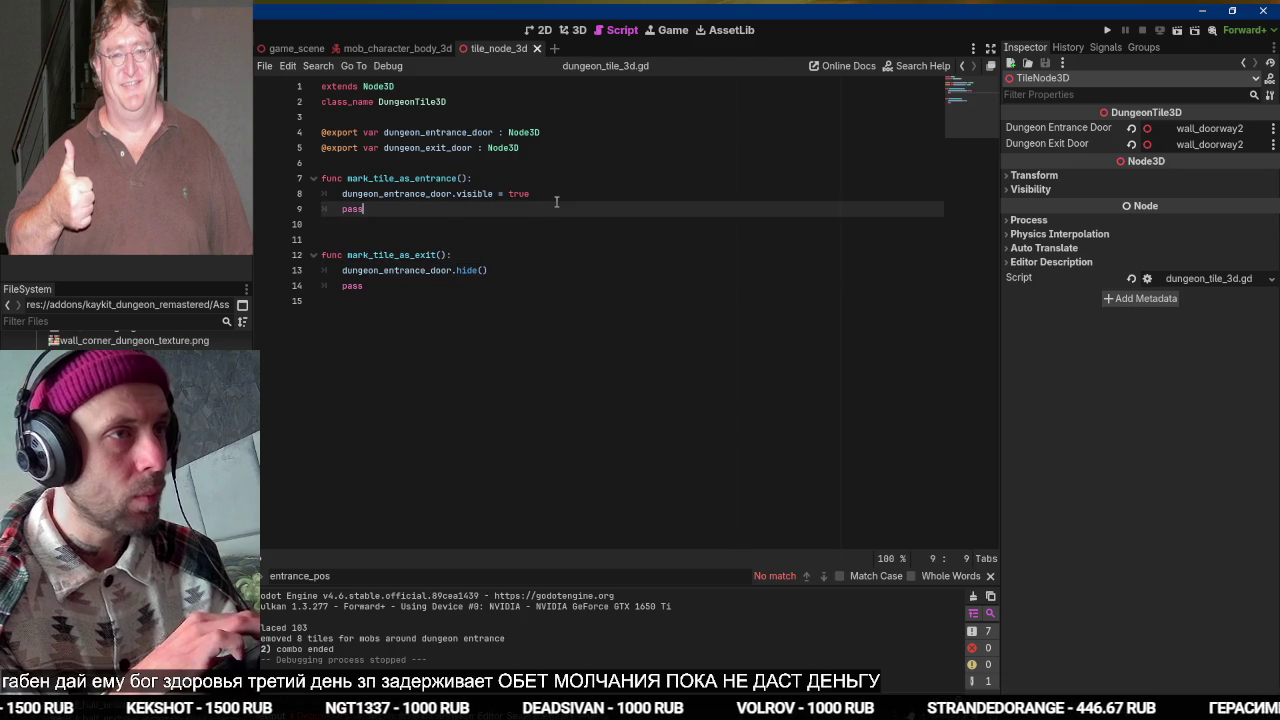
click(558, 195)
triple_click(556, 196)
key(ctrl+c)
click(556, 201)
key(Down)
key(Down)
key(Down)
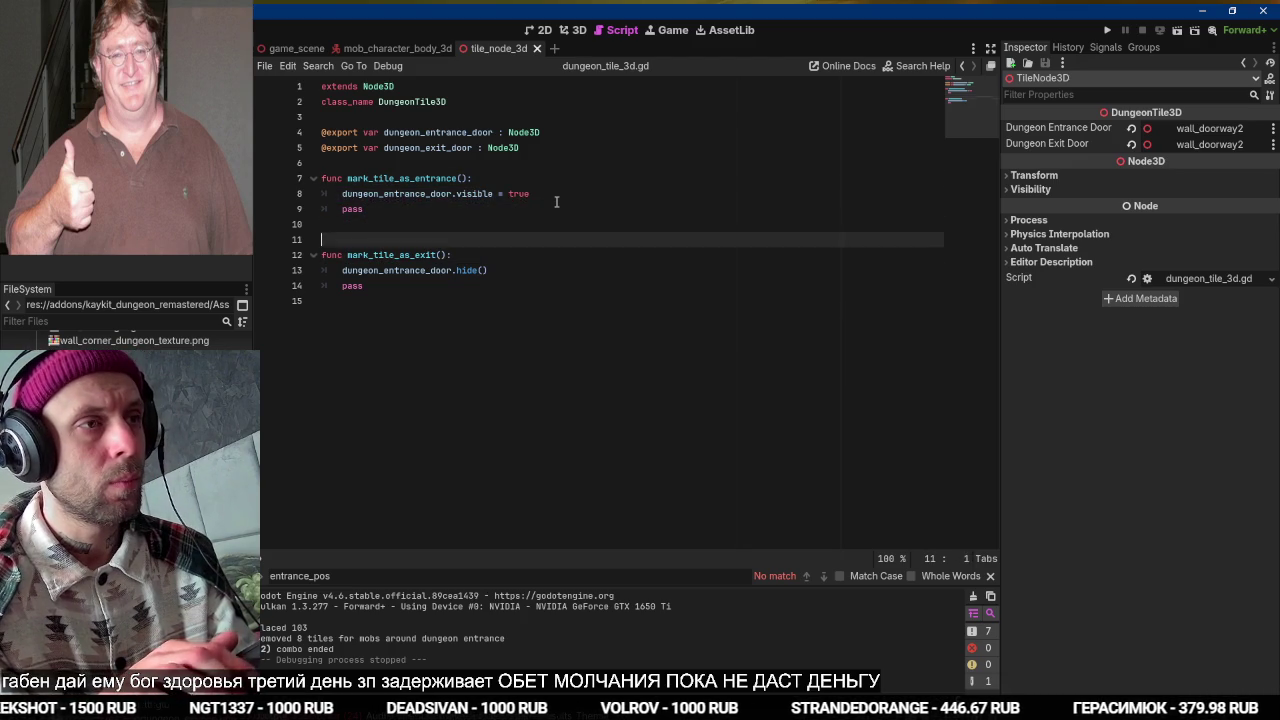
key(shift+Home)
key(ctrl+v)
key(Down)
Delete the leftover pass and blank lines, then test-run and stop the game.
key(ctrl+shift+k)
key(Up)
key(Up)
key(Up)
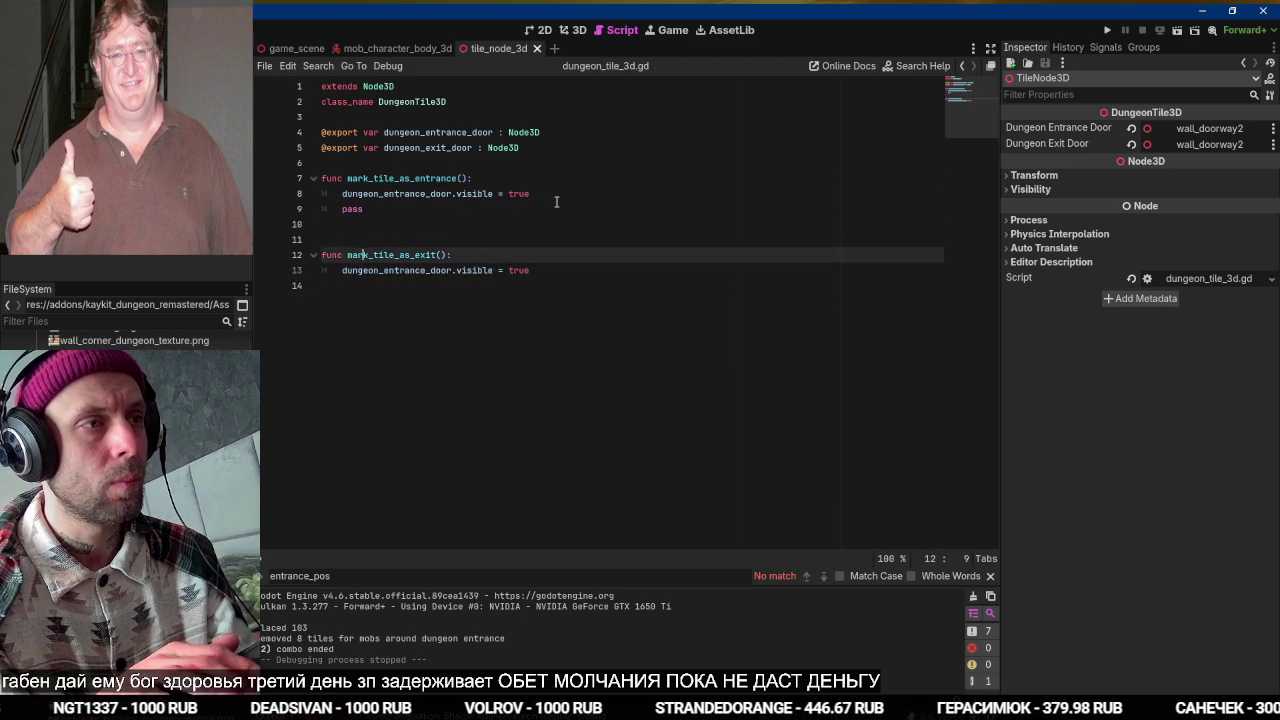
key(ctrl+shift+k)
key(ctrl+shift+k)
key(F5)
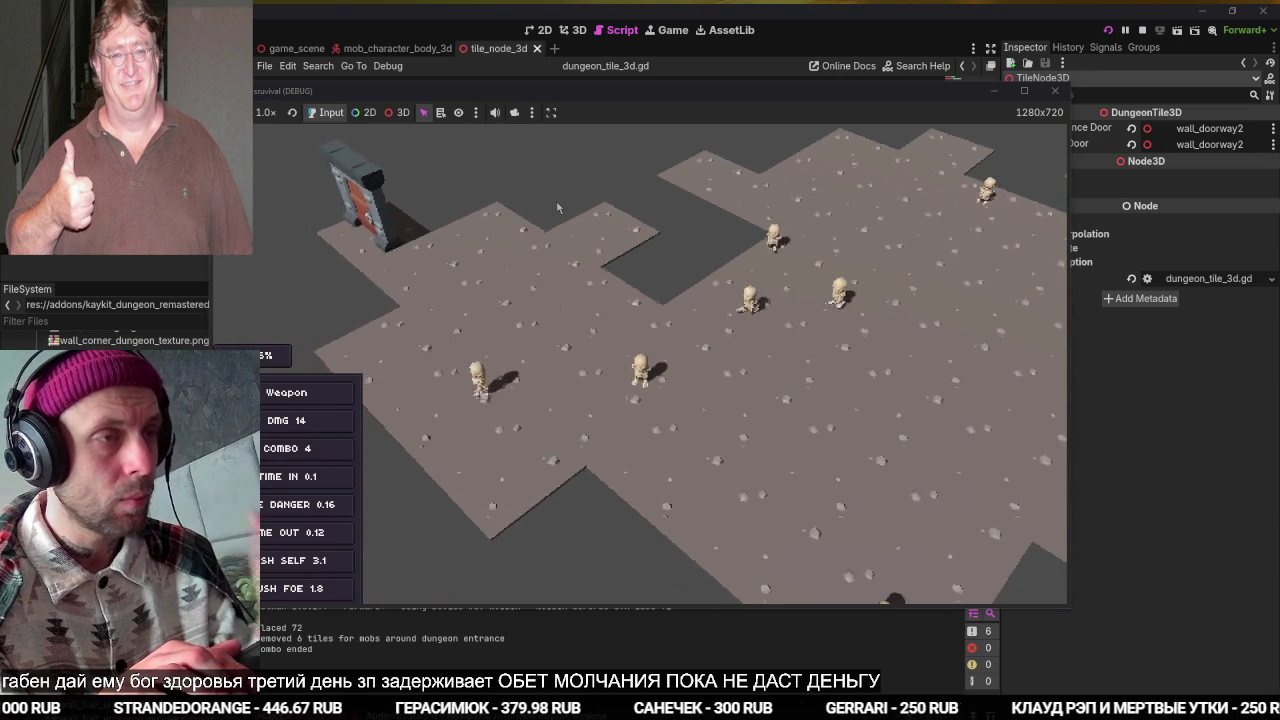
key(F8)
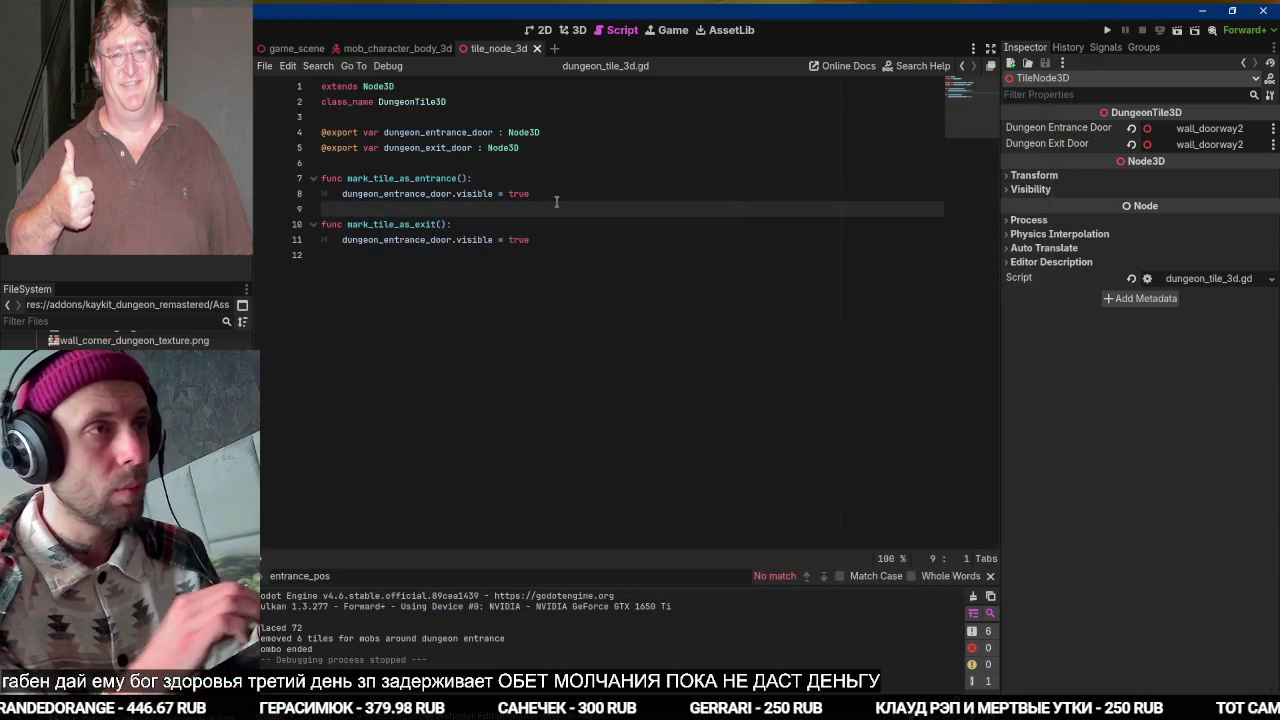
Switch to the game_scene script and jump to the next entrance_pos match in levelgen.gd.
click(292, 48)
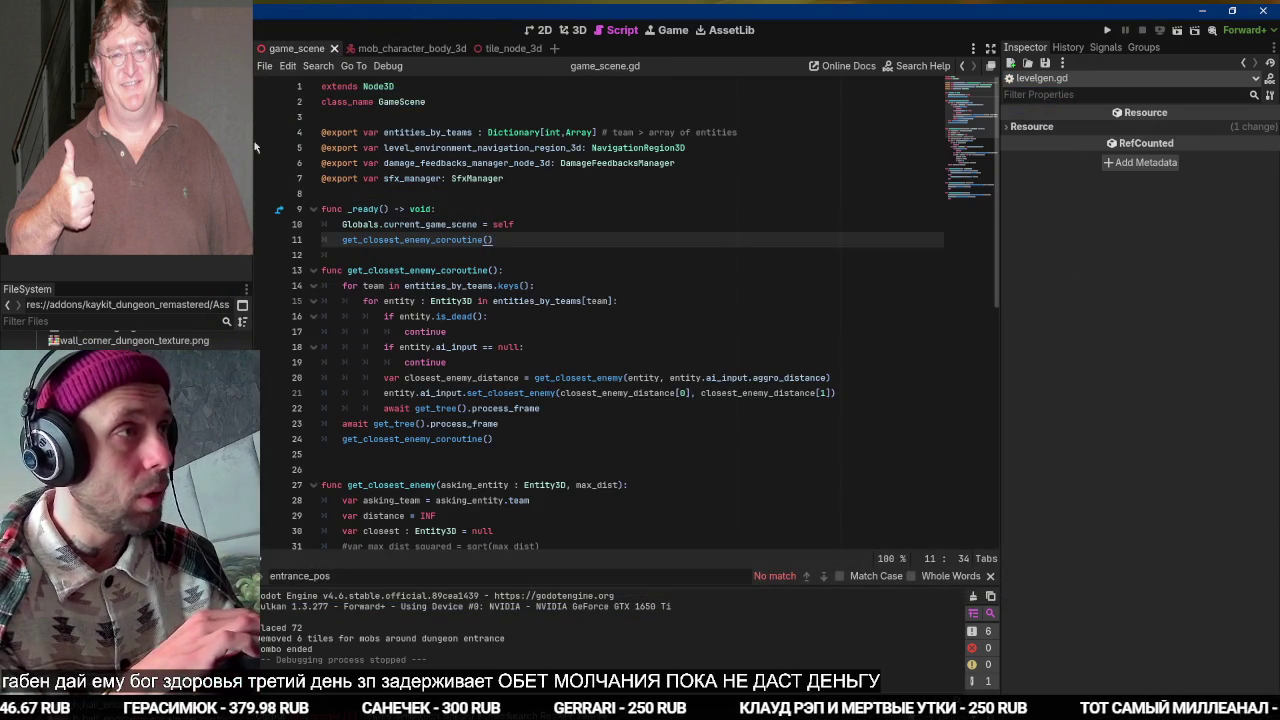
scroll(406, 272, down, 10)
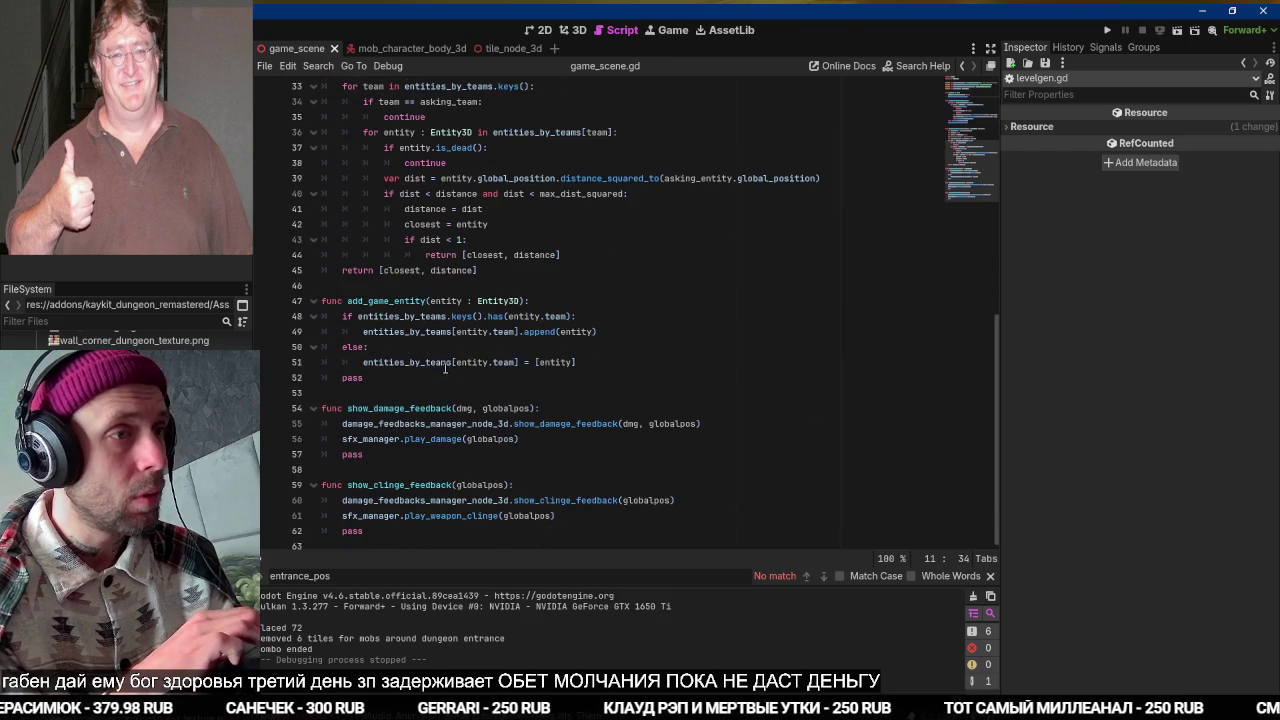
key(ctrl+shift+period)
key(Return)
key(Return)
key(Return)
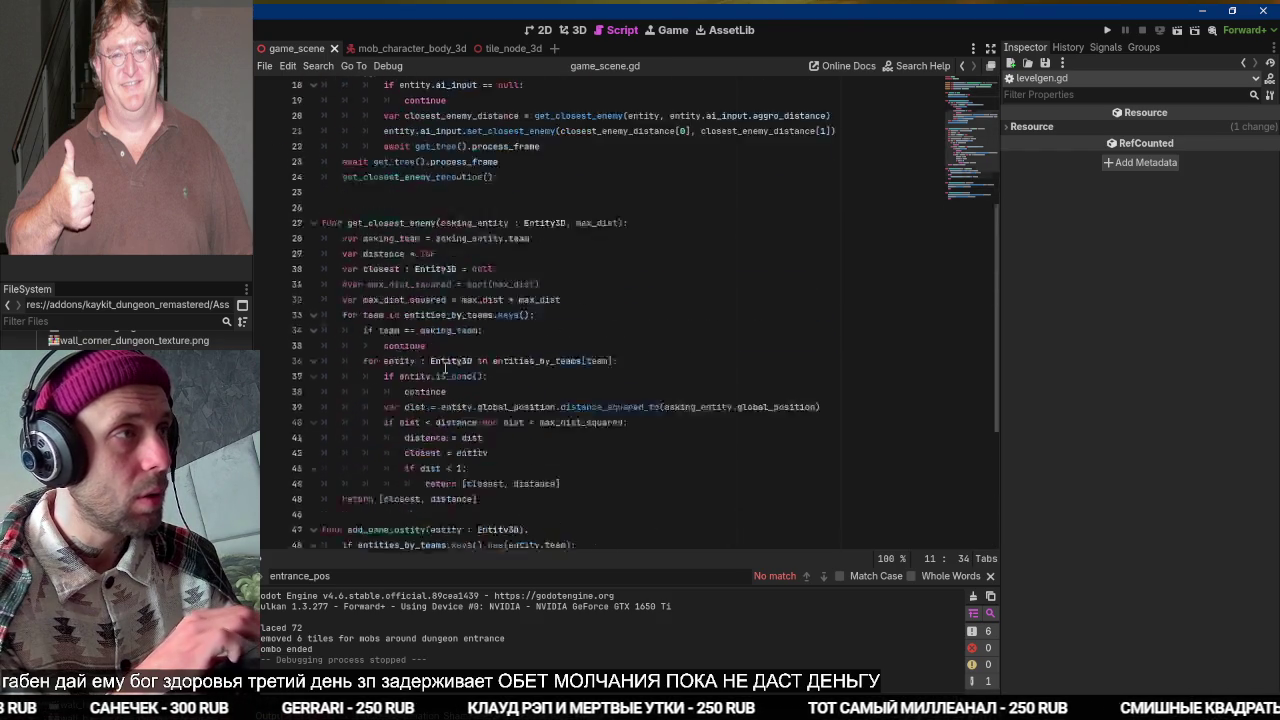
scroll(457, 313, up, 20)
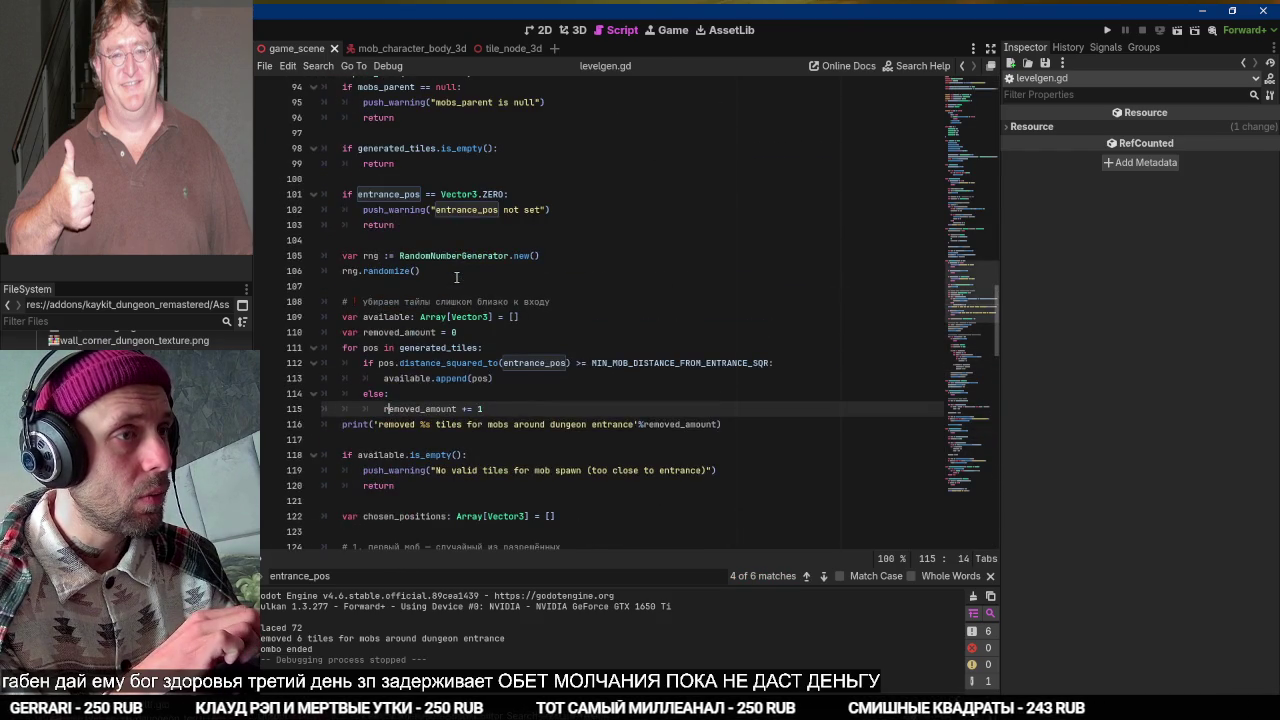
Go to place_level_entrance and cut its place_player_at(best) line along with the blank line.
scroll(457, 277, up, 5)
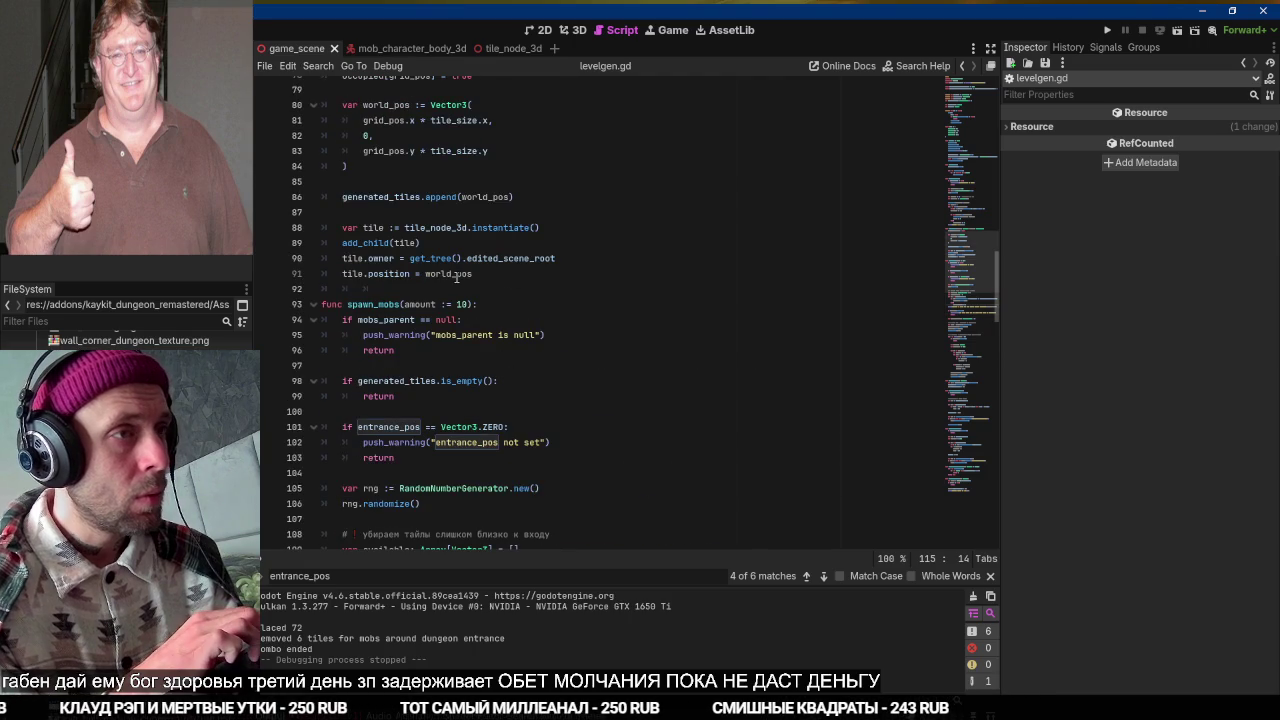
scroll(457, 277, up, 12)
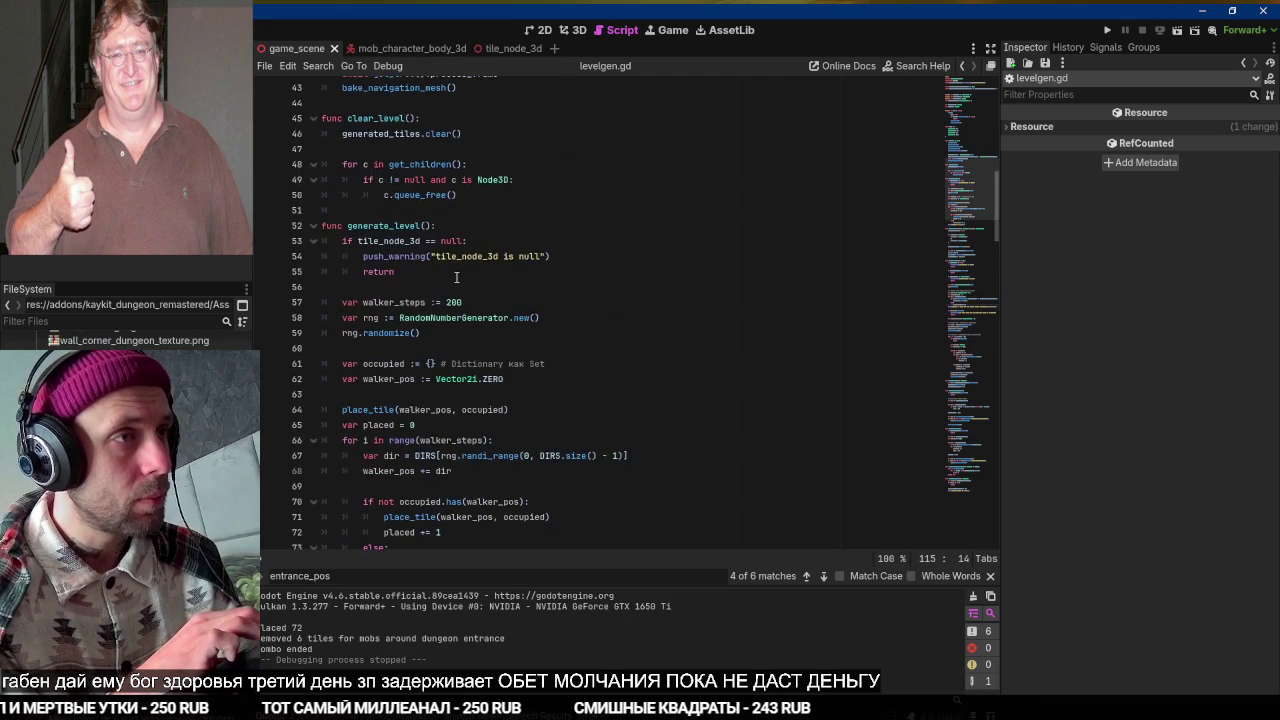
scroll(457, 277, up, 6)
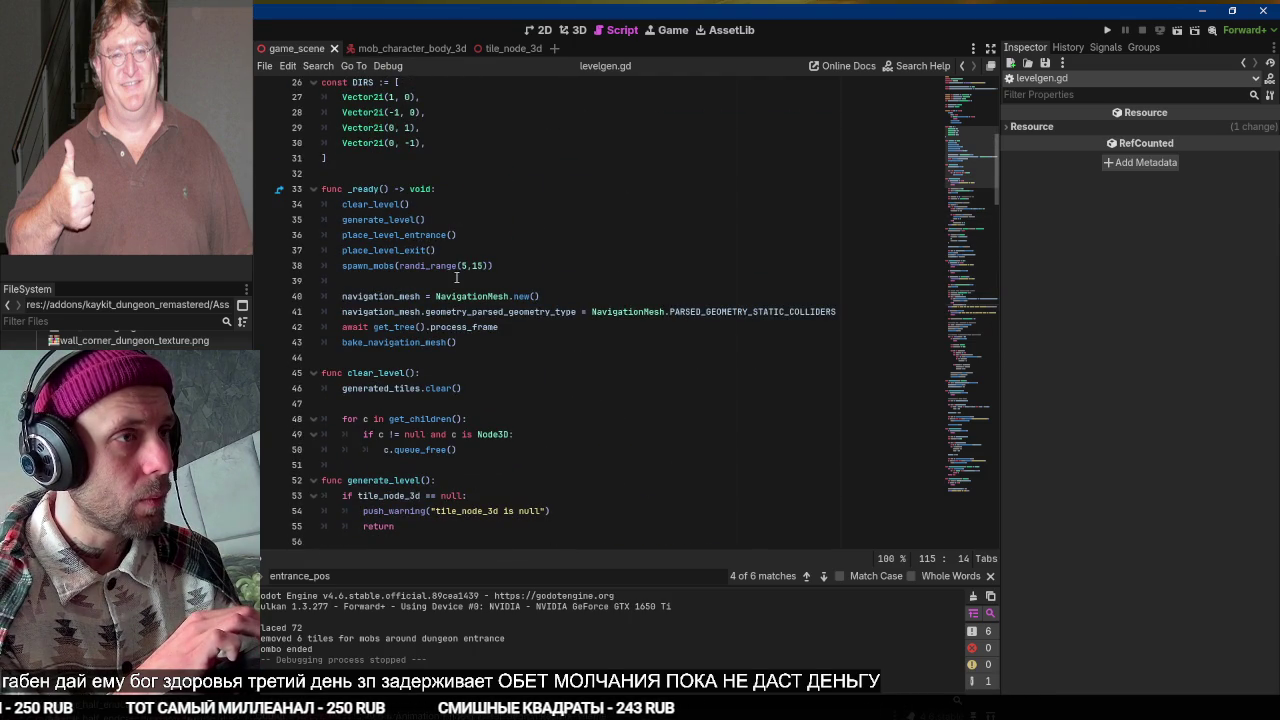
ctrl+click(400, 236)
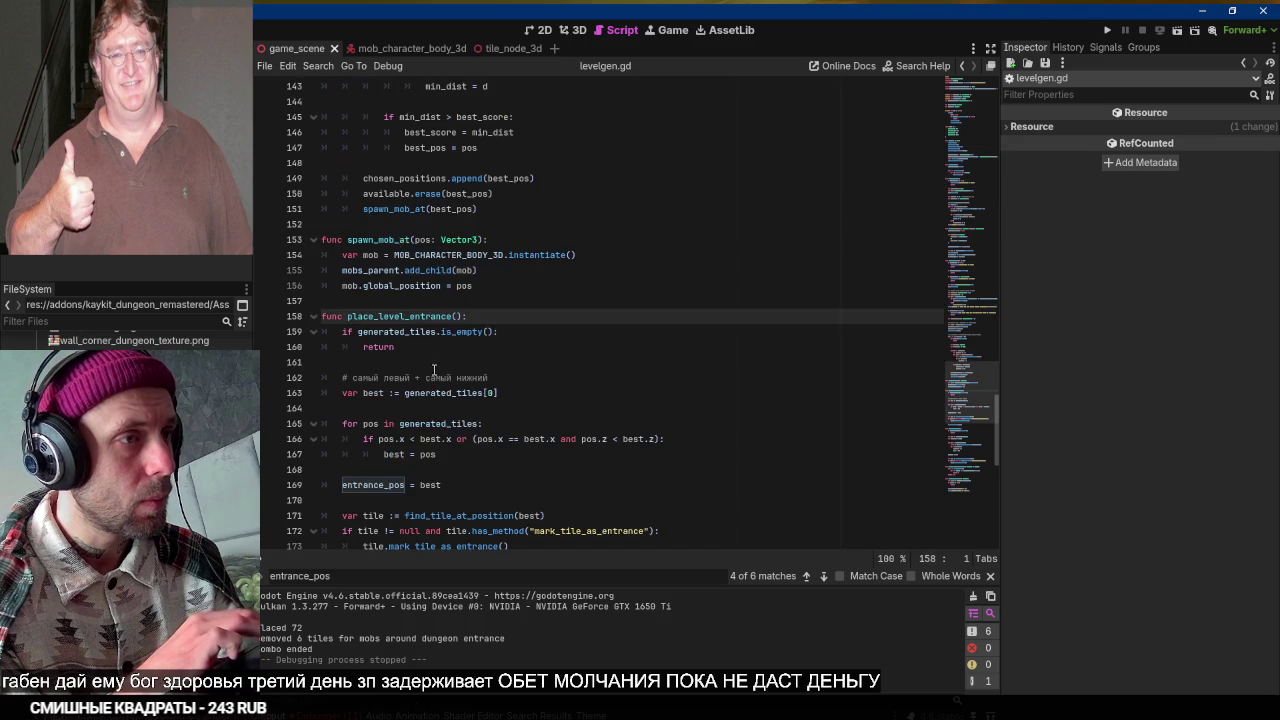
scroll(434, 370, down, 5)
click(460, 345)
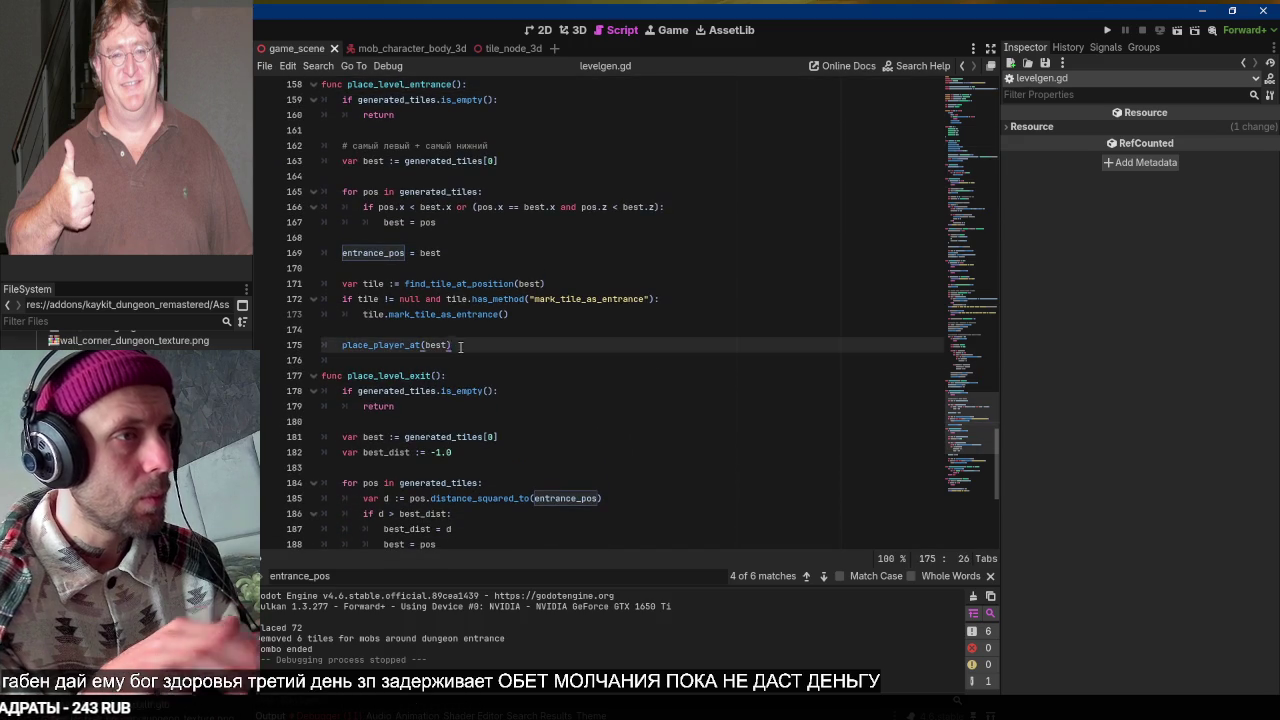
key(ctrl+shift+k)
key(ctrl+shift+k)
key(ctrl+Home)
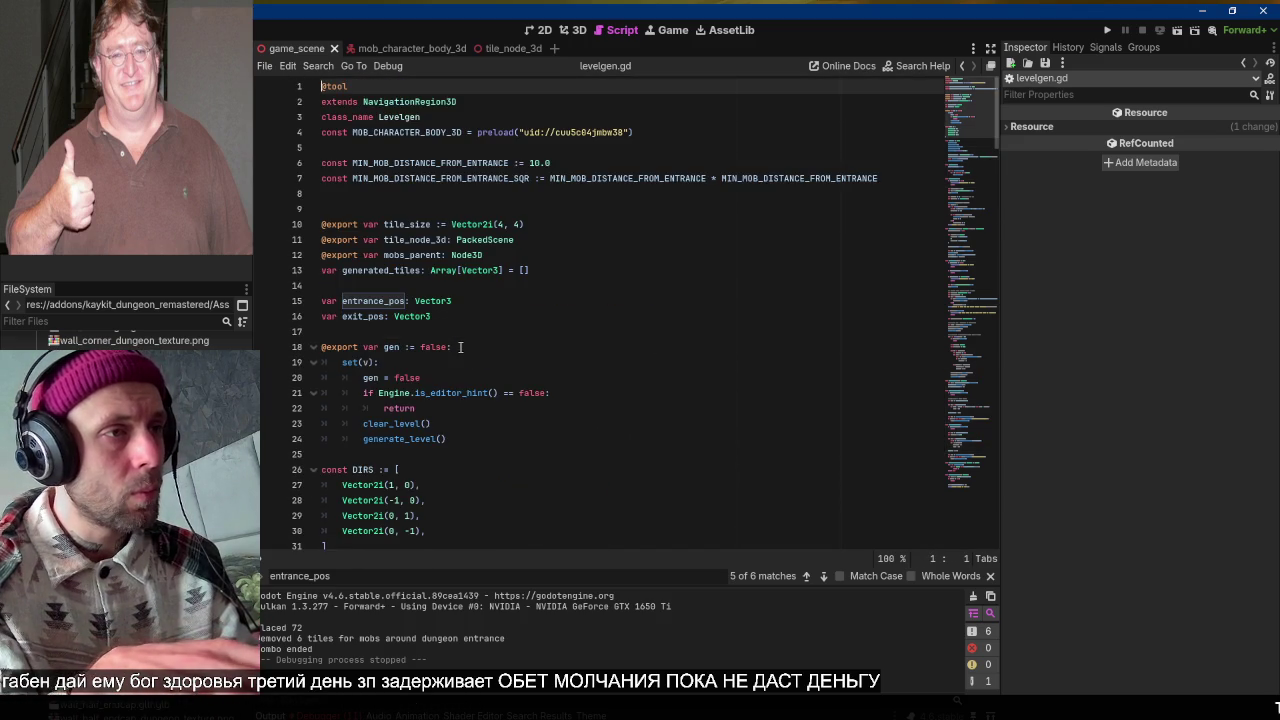
scroll(460, 347, down, 6)
scroll(460, 347, down, 1)
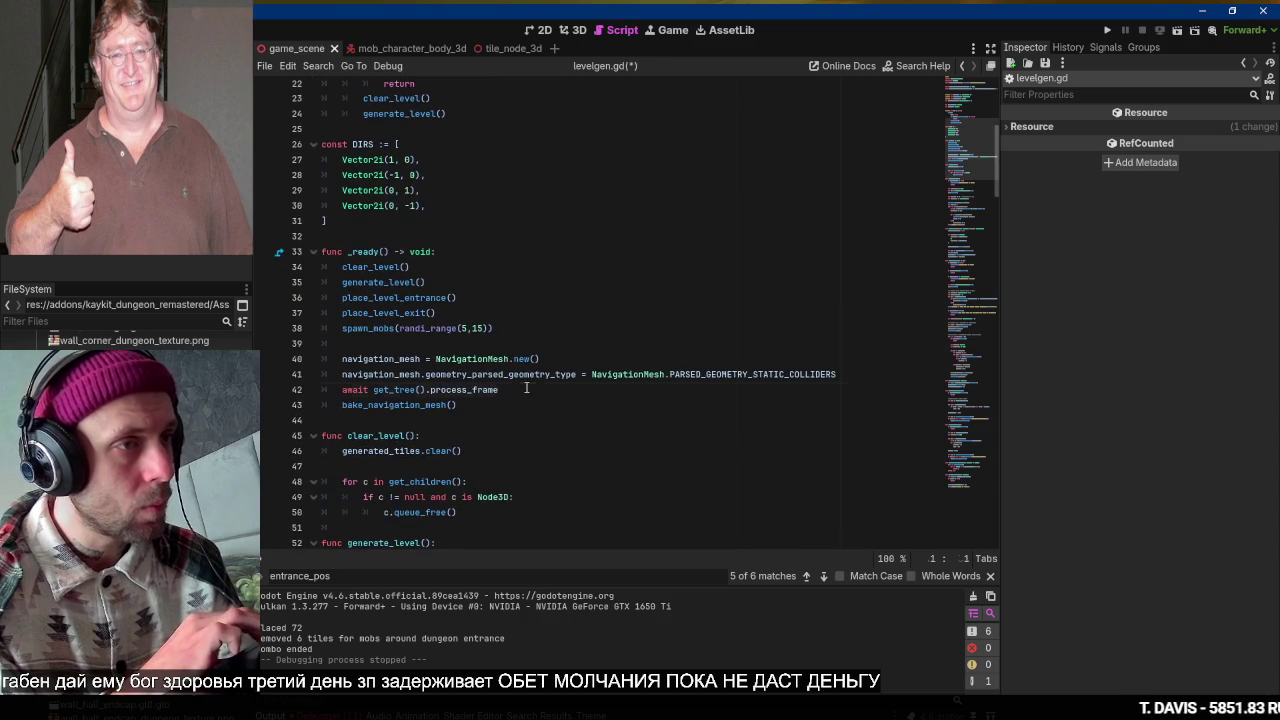
Add place_player_at(entrance_pos) after the frame wait in _ready, save, and test-run the game.
click(526, 389)
key(Return)
text(place_player_at(best))
key(ctrl+shift+Left)
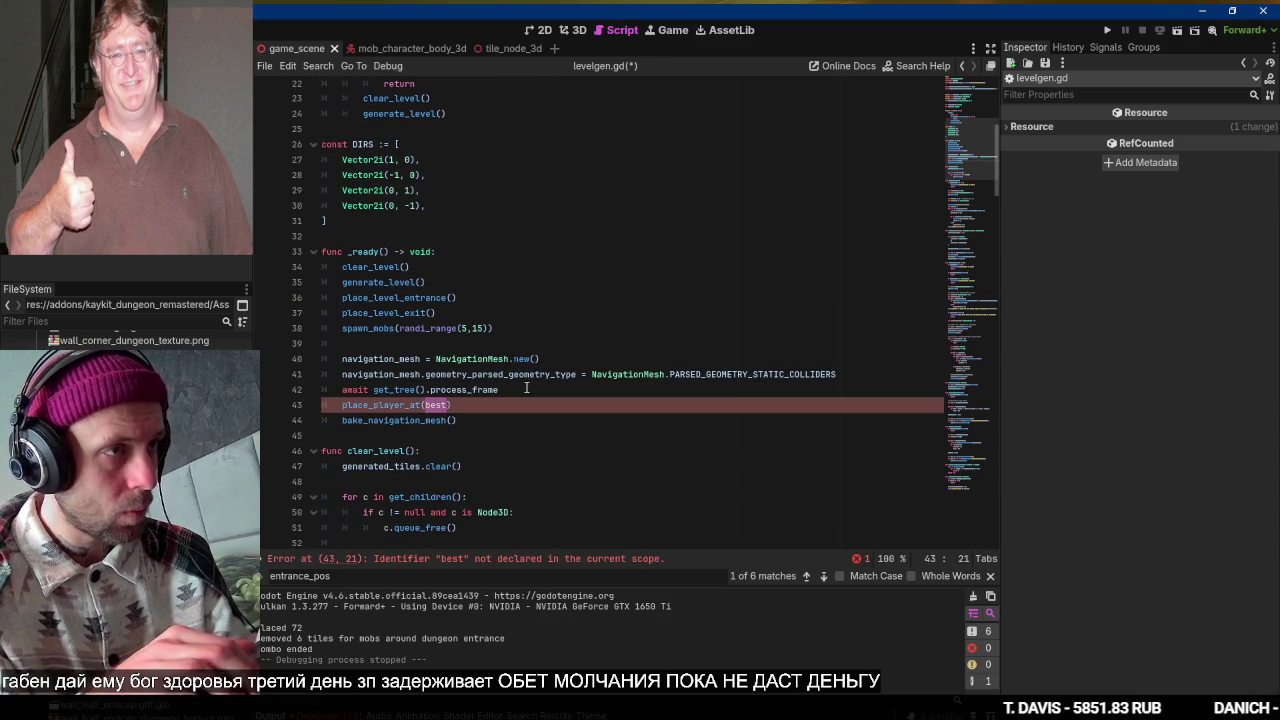
text(en)
key(Return)
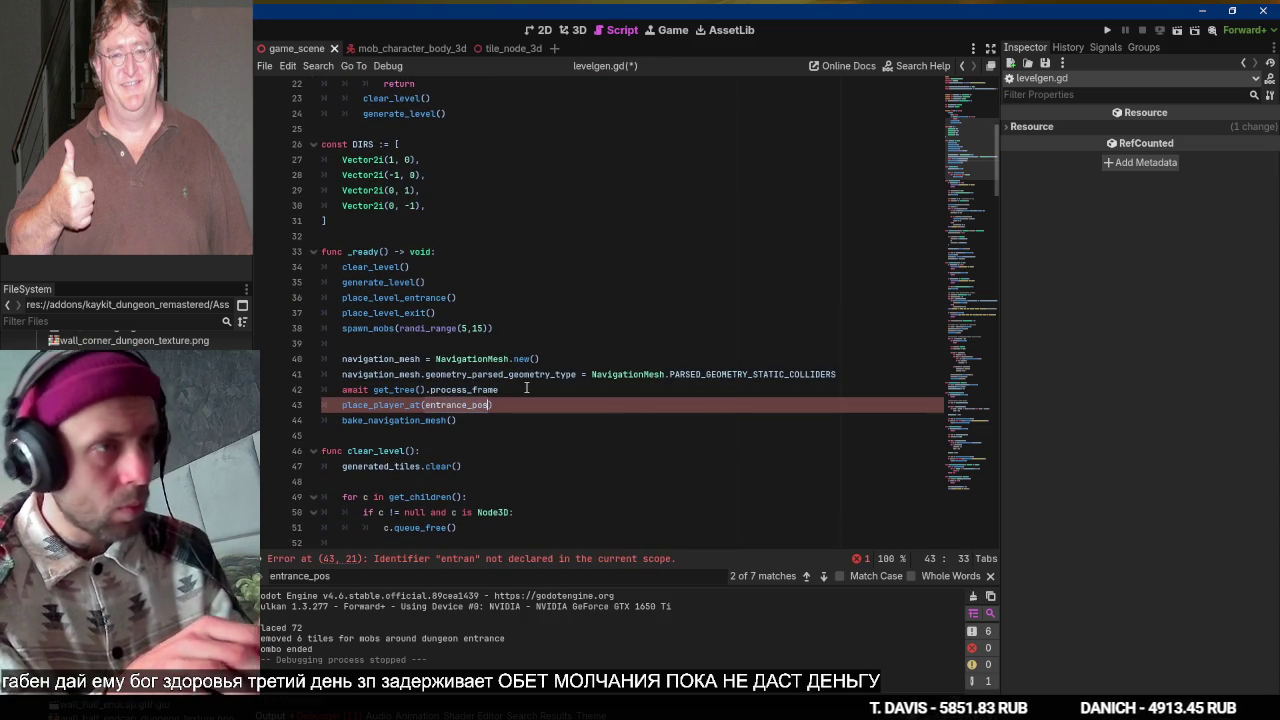
key(ctrl+s)
key(F5)
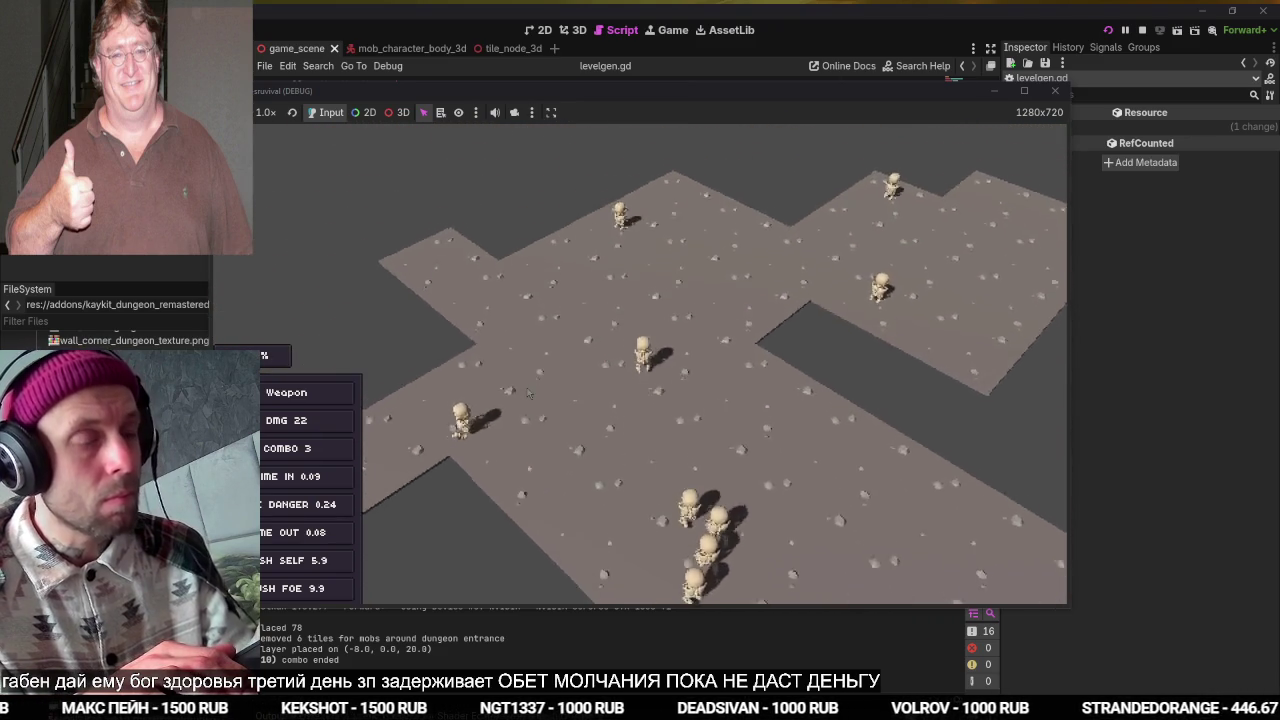
key(F8)
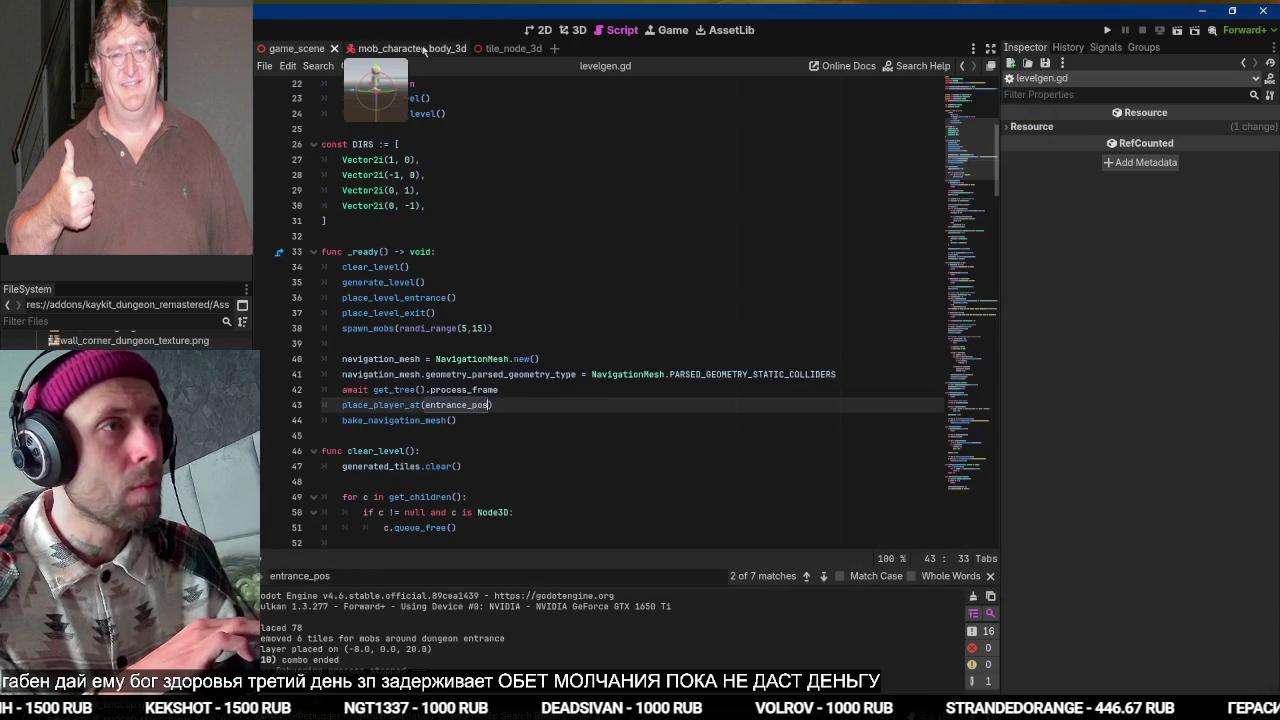
Set the player_character_body_3d Movement Speed to 8.0.
click(424, 50)
key(ctrl+shift+o)
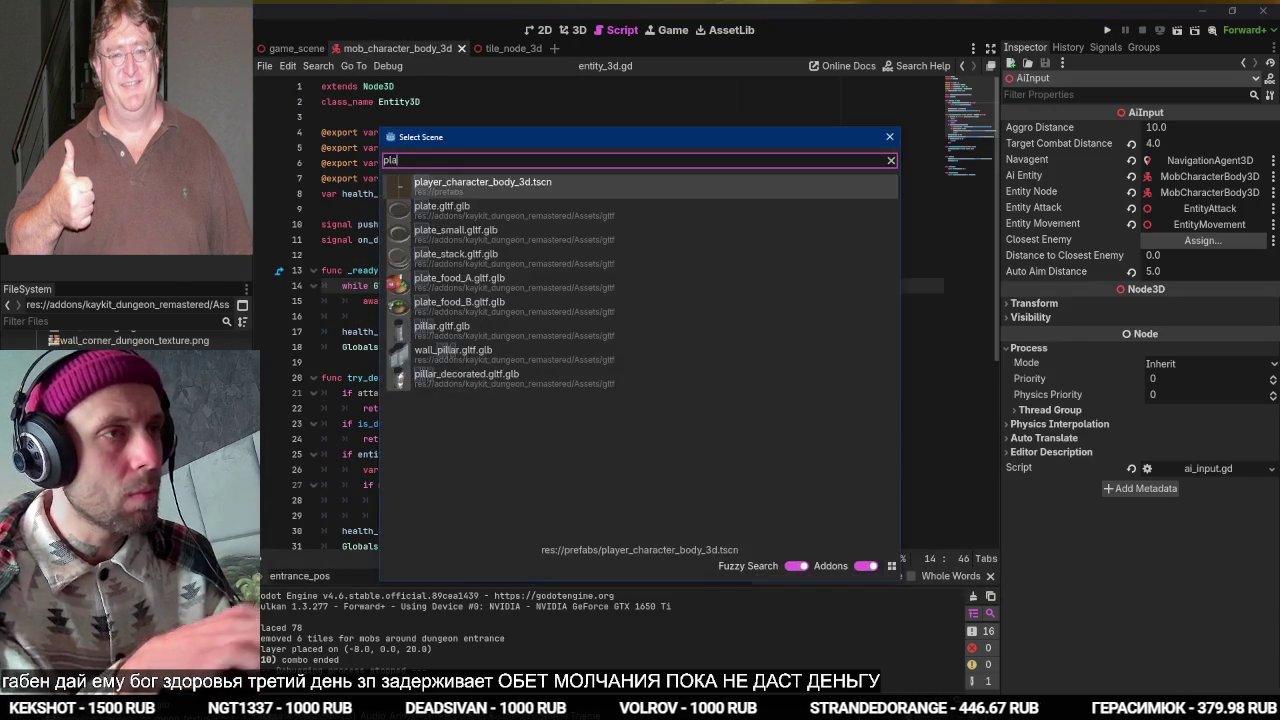
key(Return)
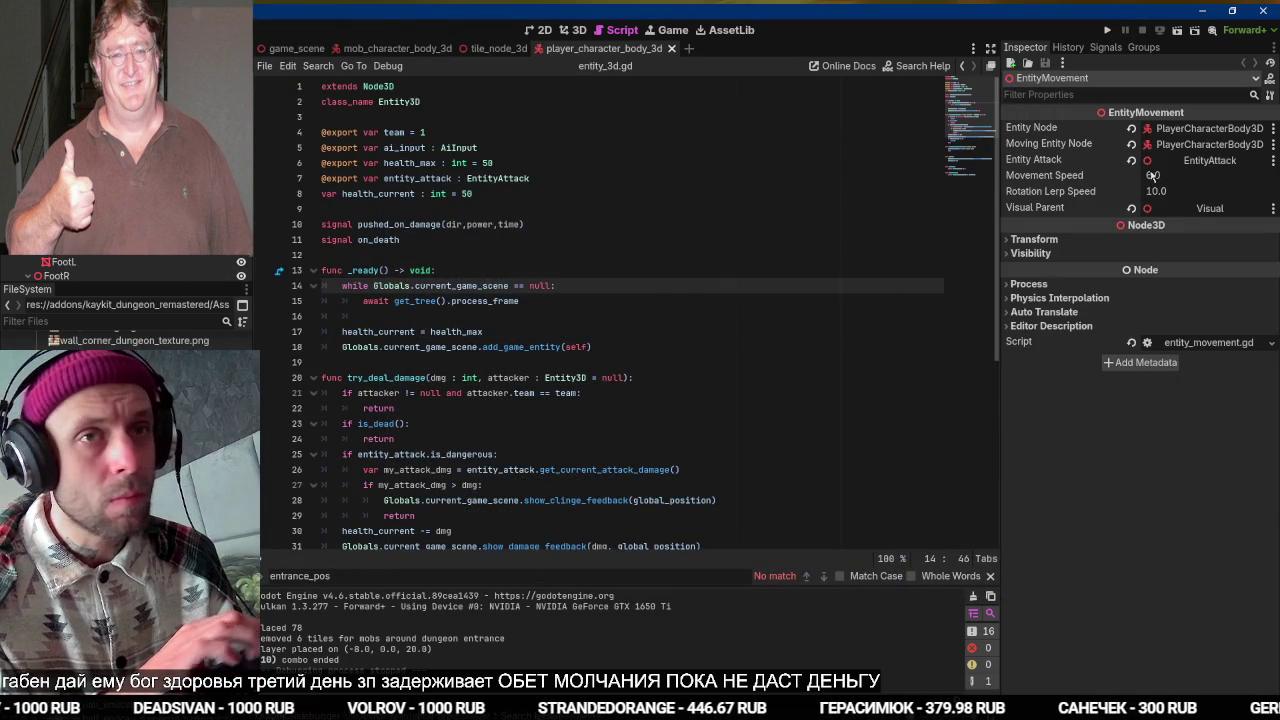
click(1172, 175)
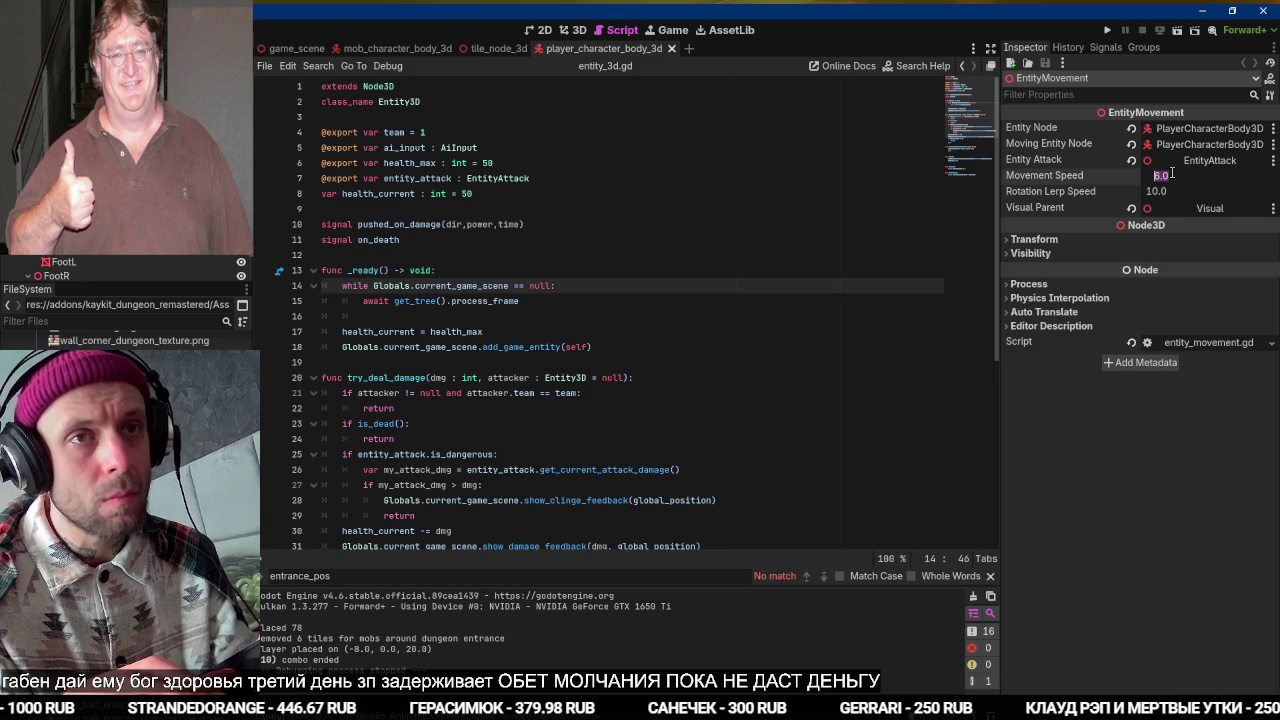
text(8)
key(Return)
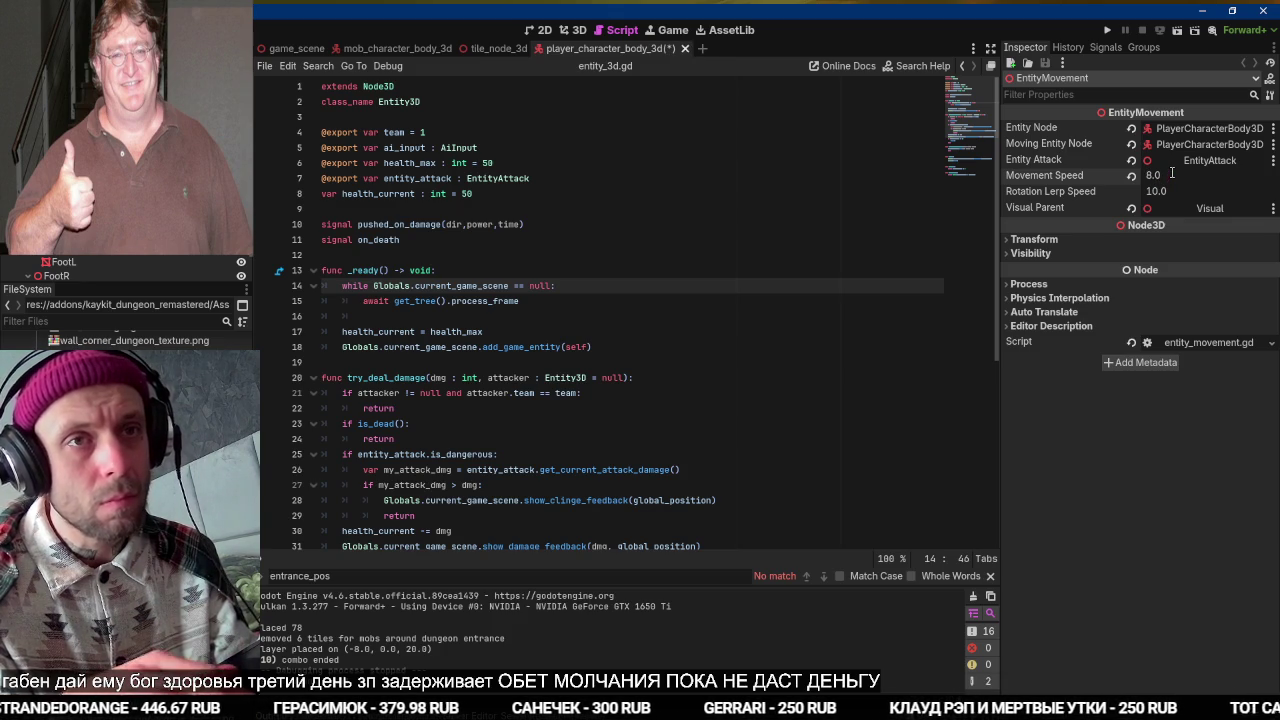
Set the mob's EntityMovement Movement Speed to 7.0 and run the game.
click(395, 49)
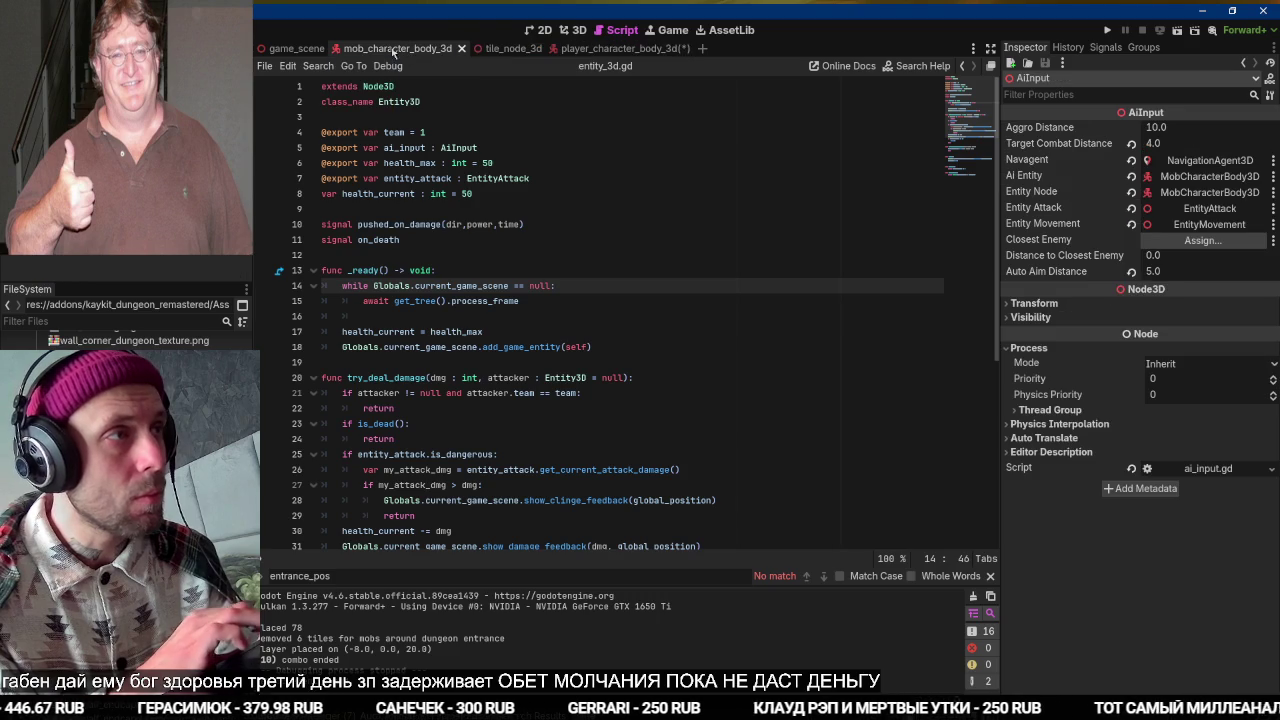
click(1209, 224)
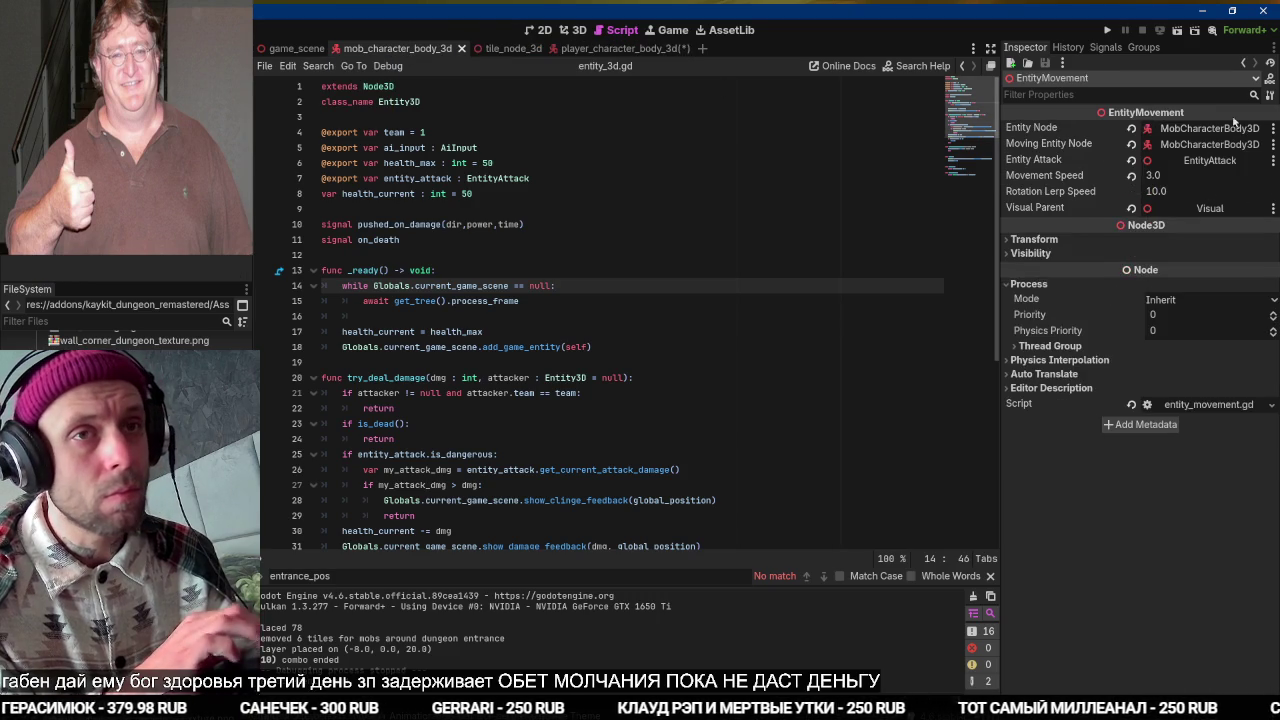
click(1200, 185)
text(7)
key(Return)
key(F5)
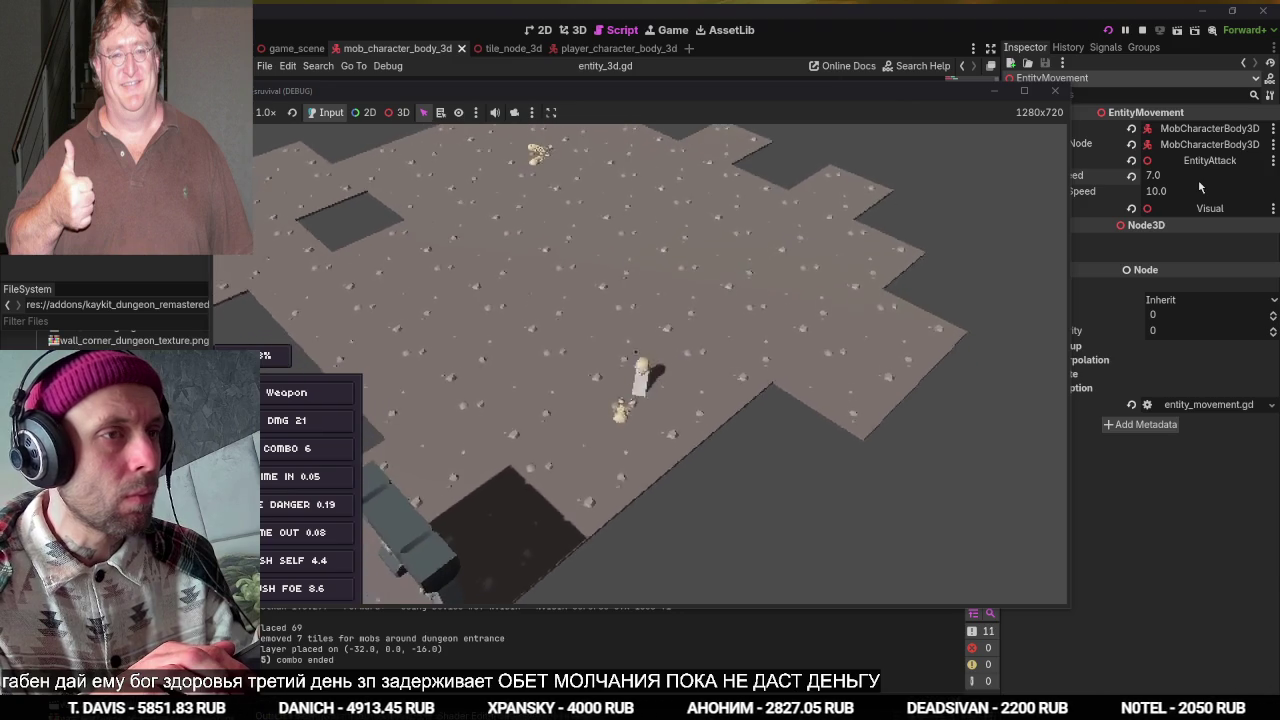
Stop the running dungeon game and switch over to the Fork git client.
key(F8)
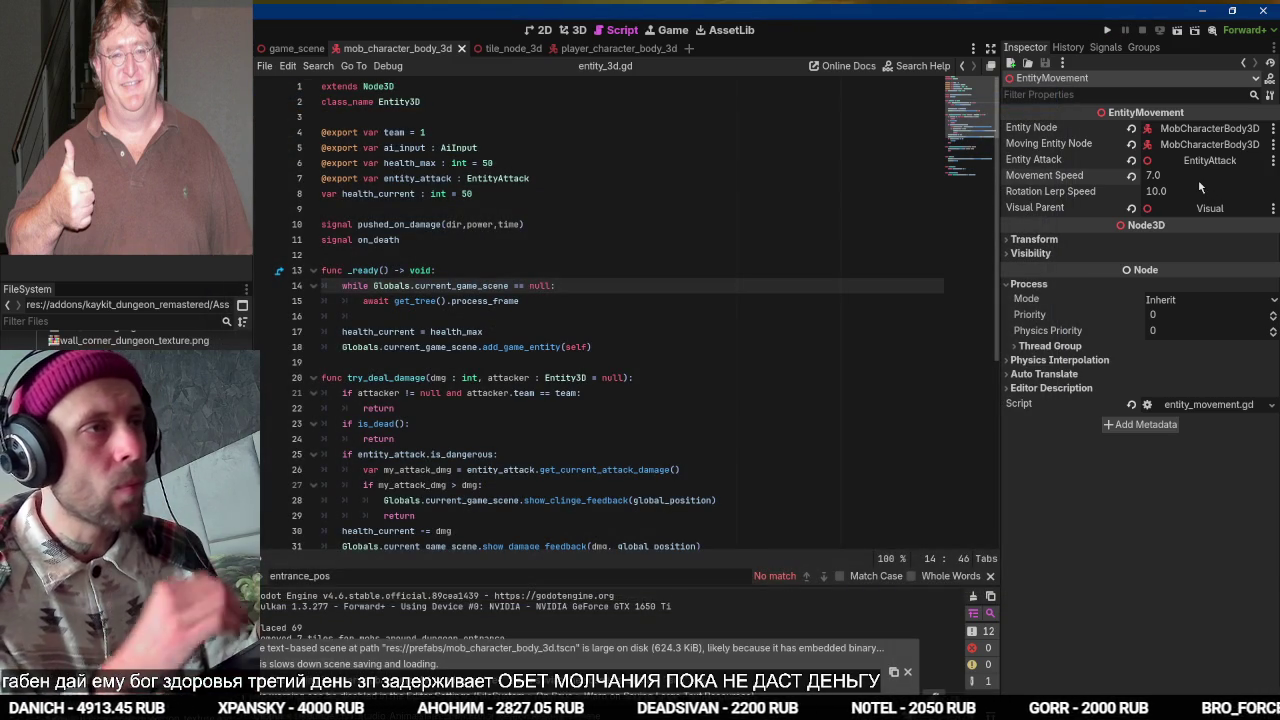
key(alt+Tab)
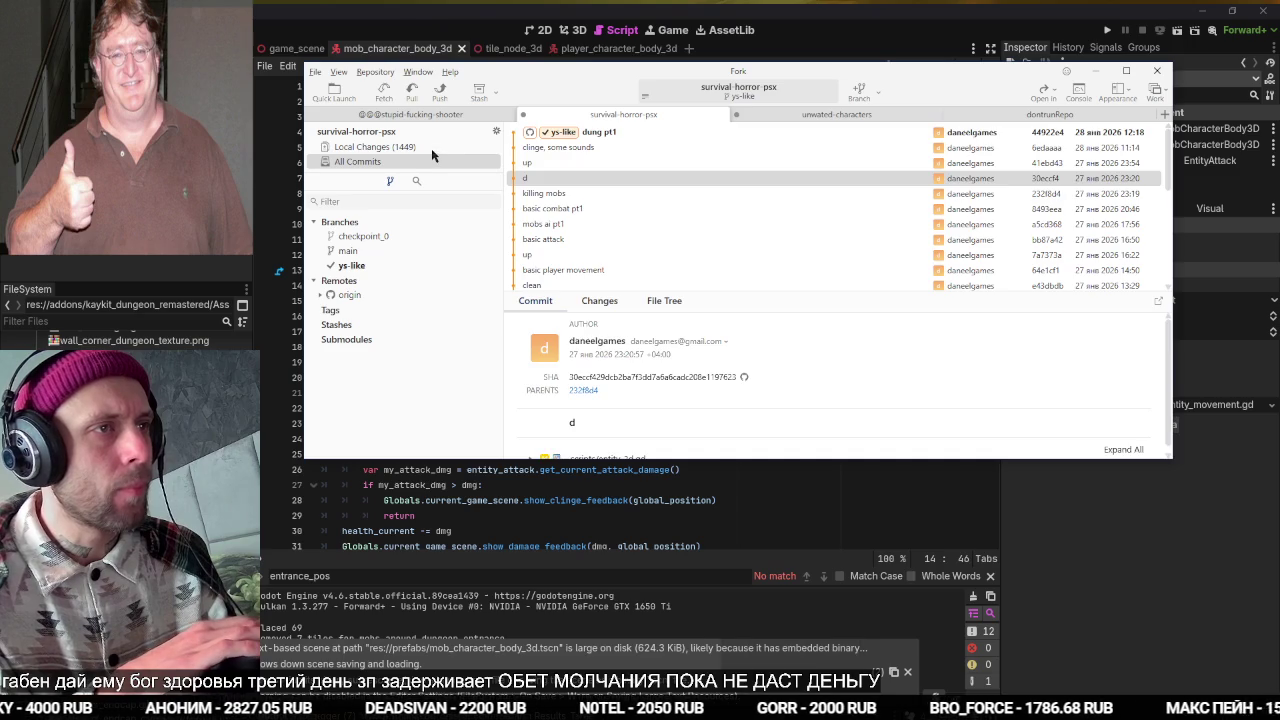
Stage all 1449 local changes and commit them as 'basic levelgen'.
click(431, 148)
click(512, 194)
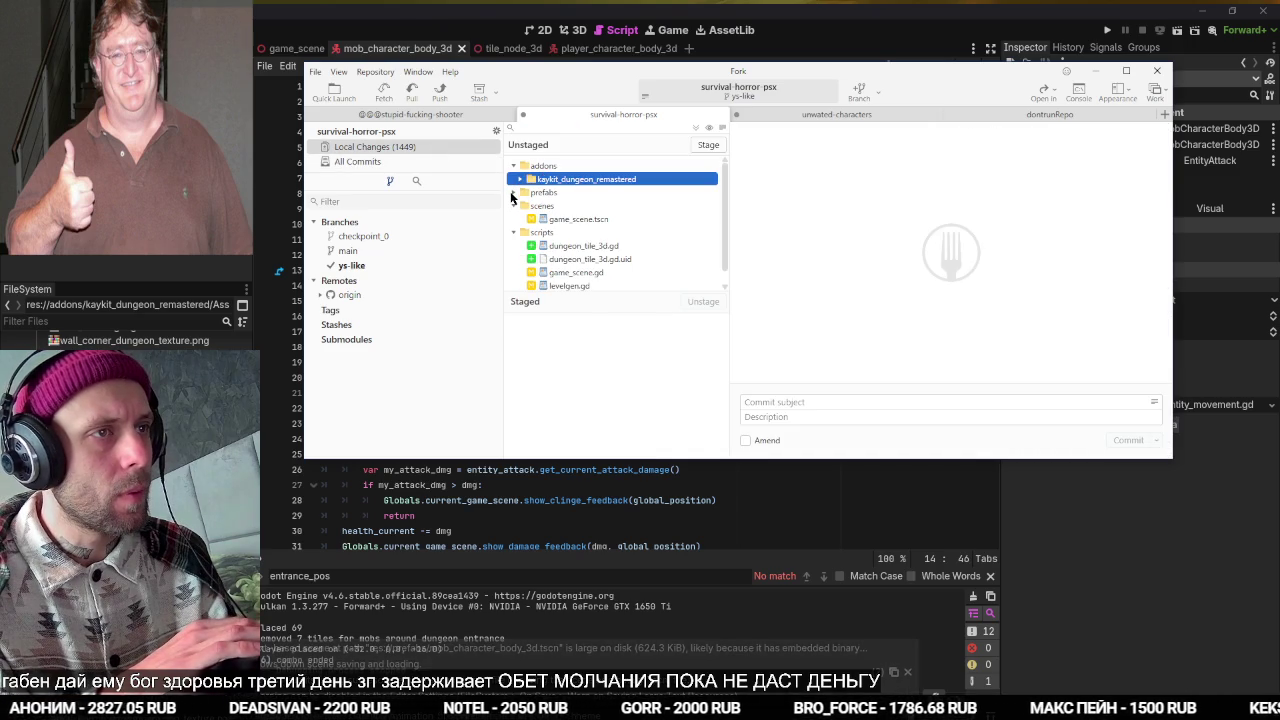
click(707, 146)
key(super+space)
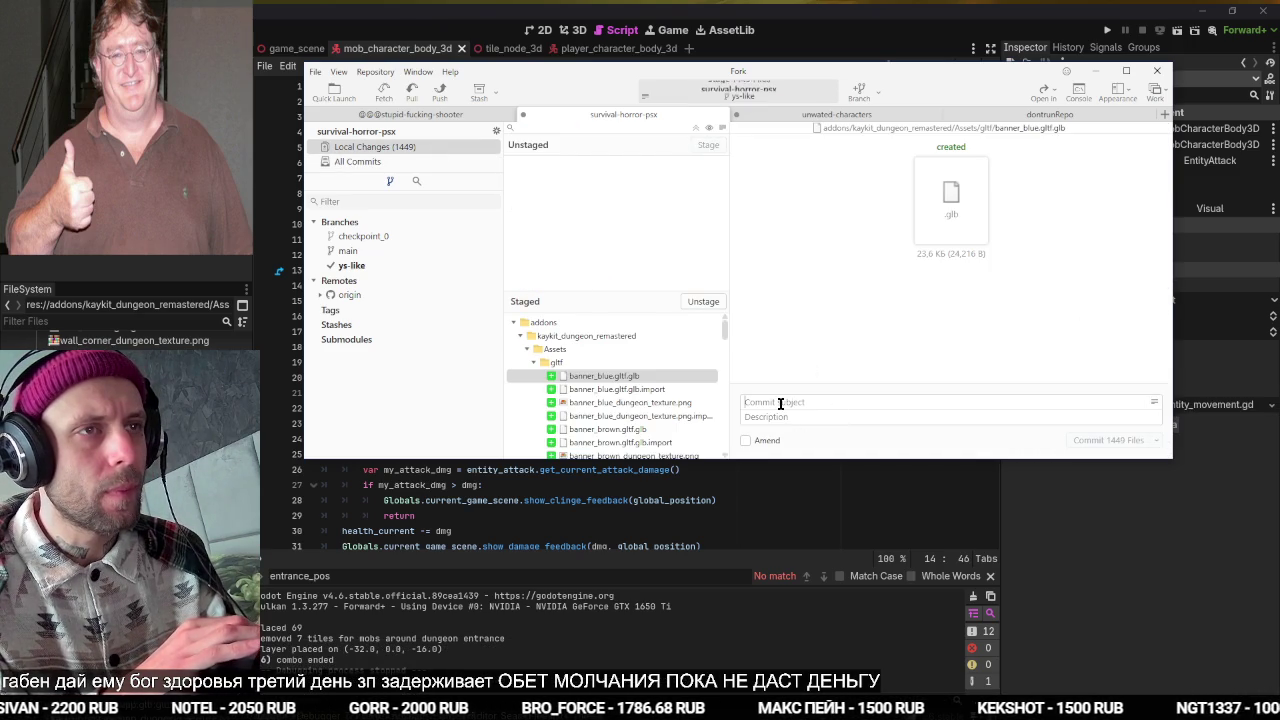
text(basic le)
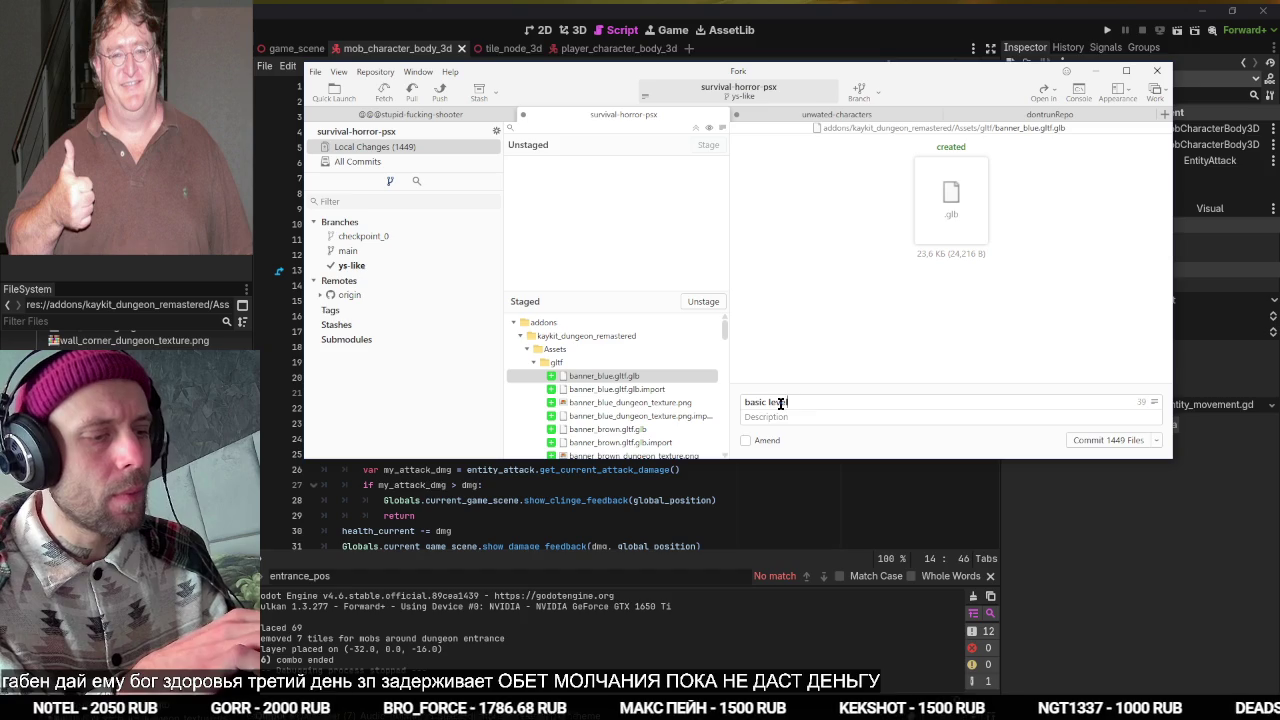
text(velgen)
key(ctrl+Return)
Push the ys-like branch with the new commit to origin.
click(370, 163)
click(437, 97)
key(Return)
key(alt+Tab)
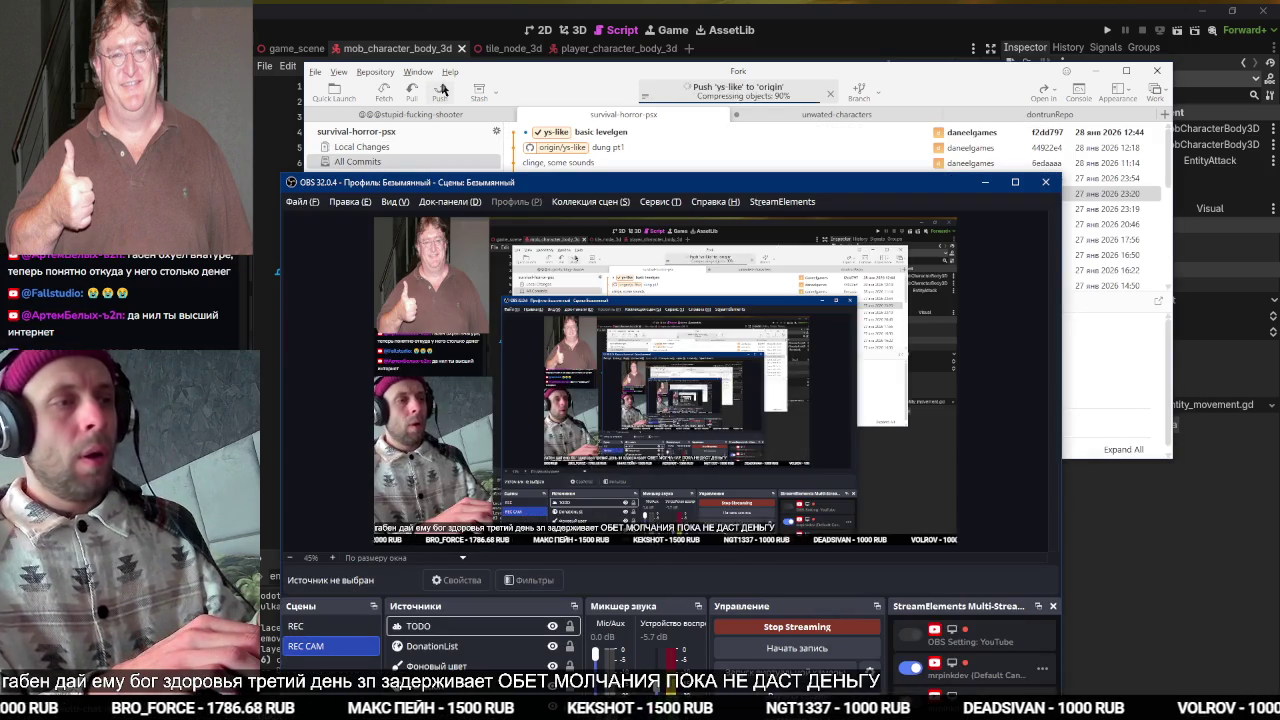
key(alt+Tab)
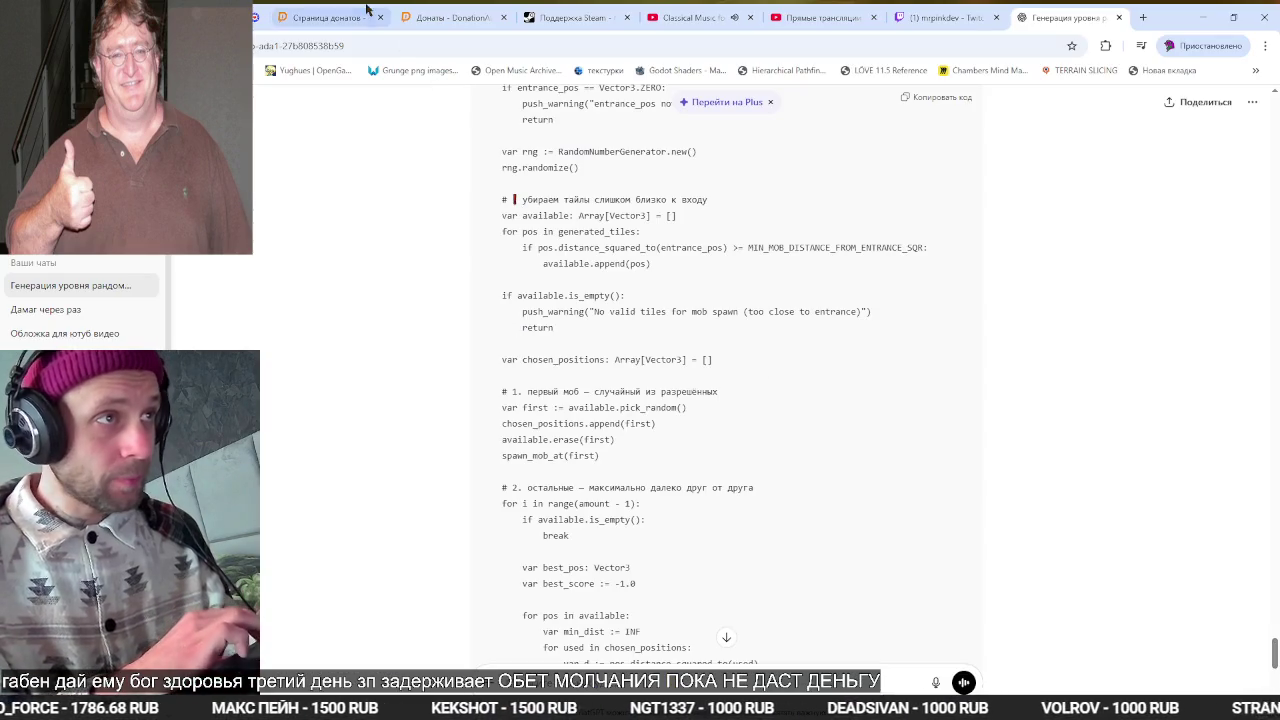
Look through the donation, Steam Support and level-generation chat tabs, ending on Twitch.
click(368, 8)
click(554, 9)
scroll(558, 353, up, 4)
scroll(558, 353, down, 5)
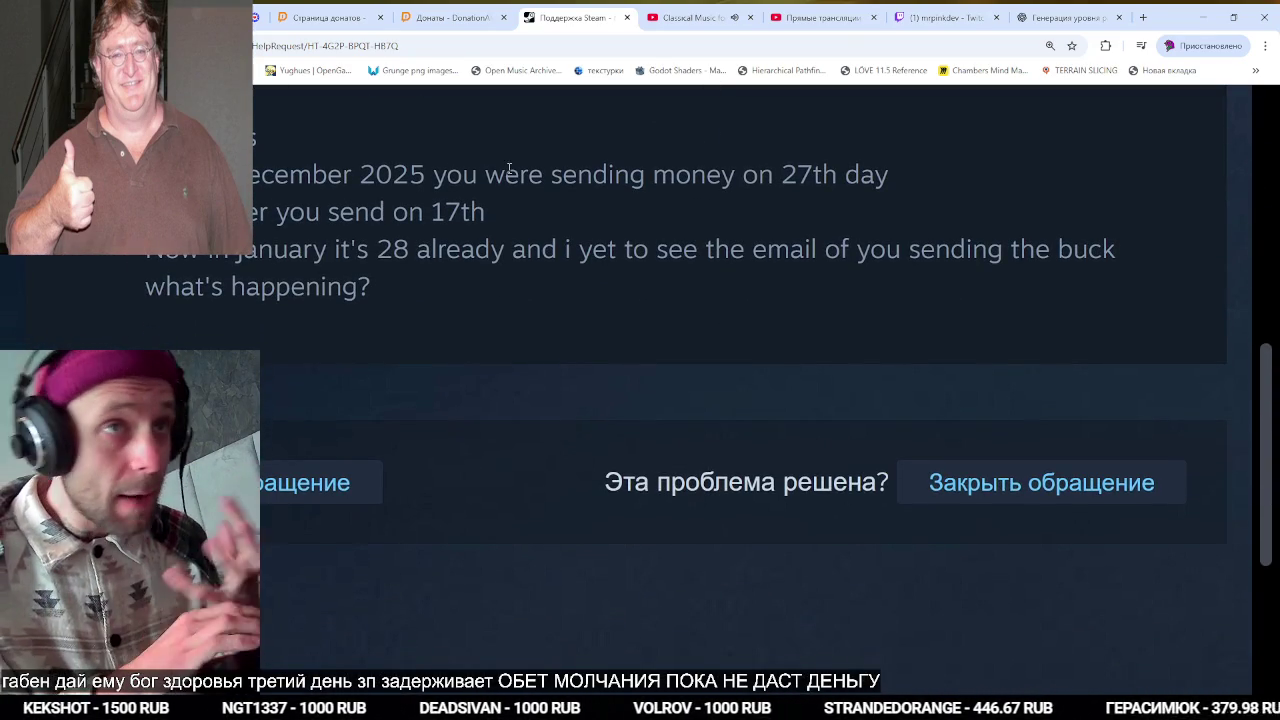
click(1040, 12)
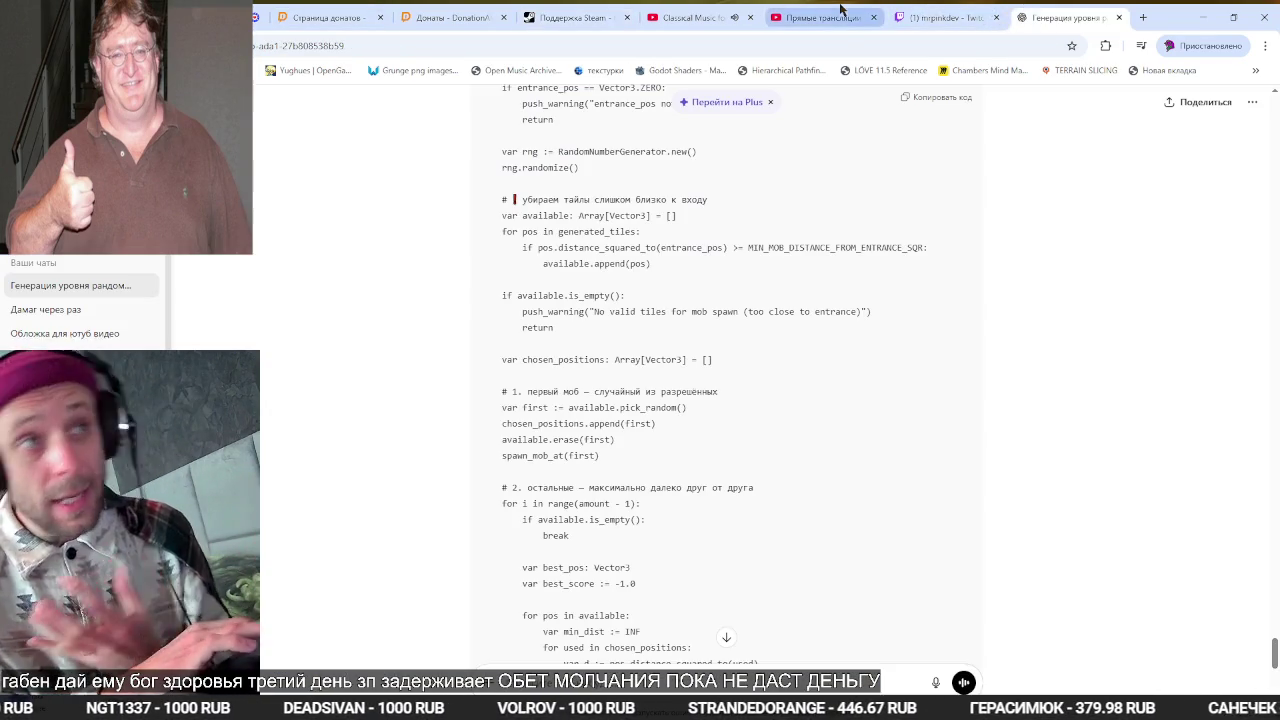
click(948, 18)
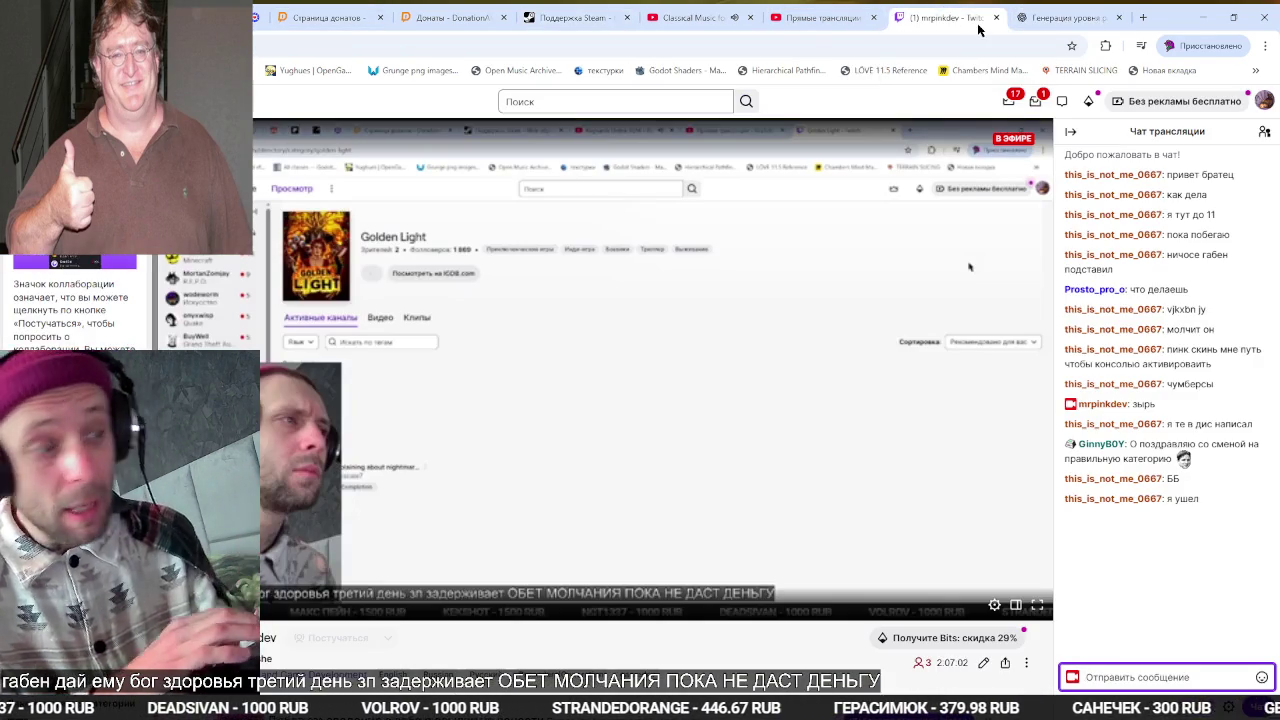
Open Gmail in a new tab, then close the Twitch and Gmail tabs.
key(ctrl+t)
text(gmail)
key(Return)
key(ctrl+shift+Tab)
key(ctrl+shift+Tab)
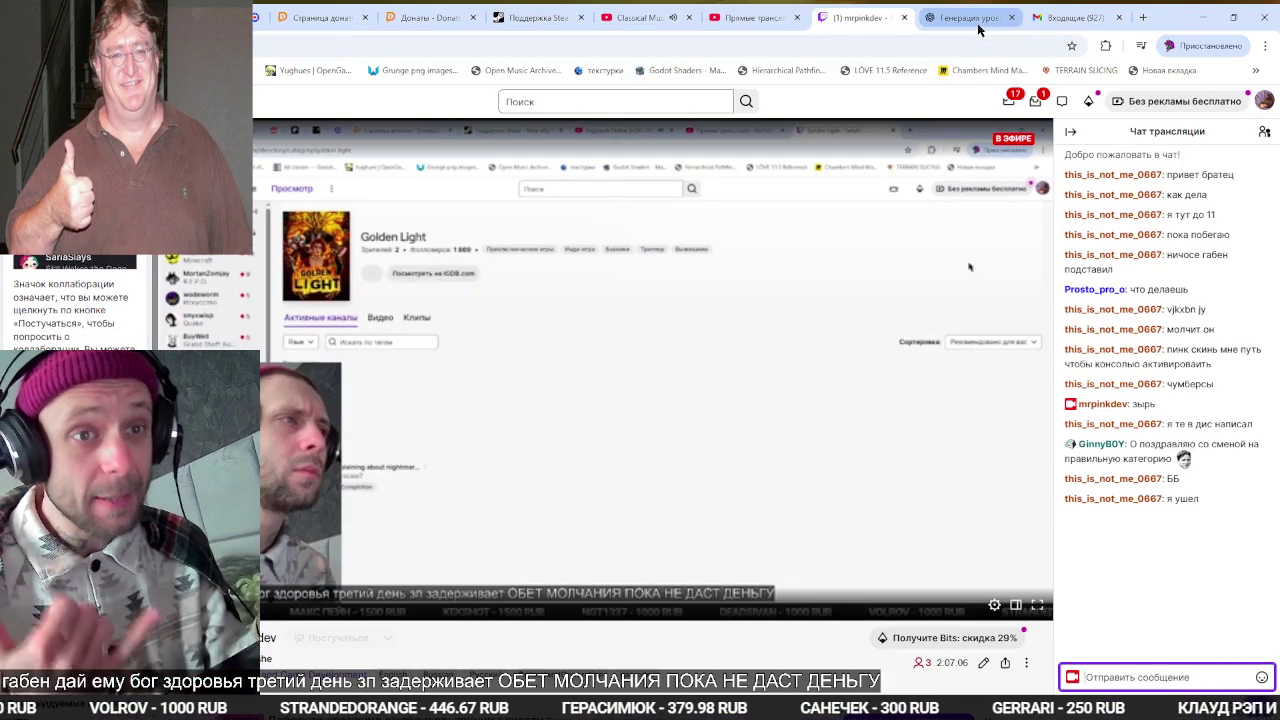
key(ctrl+w)
key(ctrl+Tab)
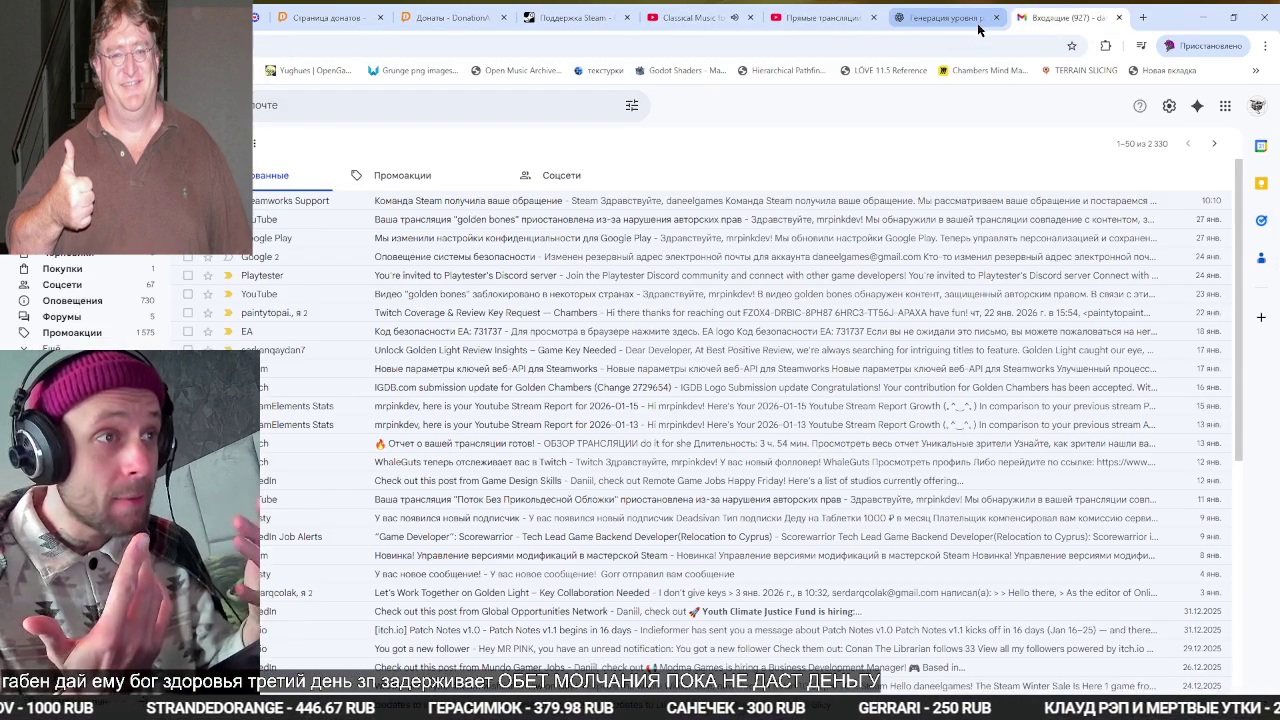
key(ctrl+w)
key(alt+Tab)
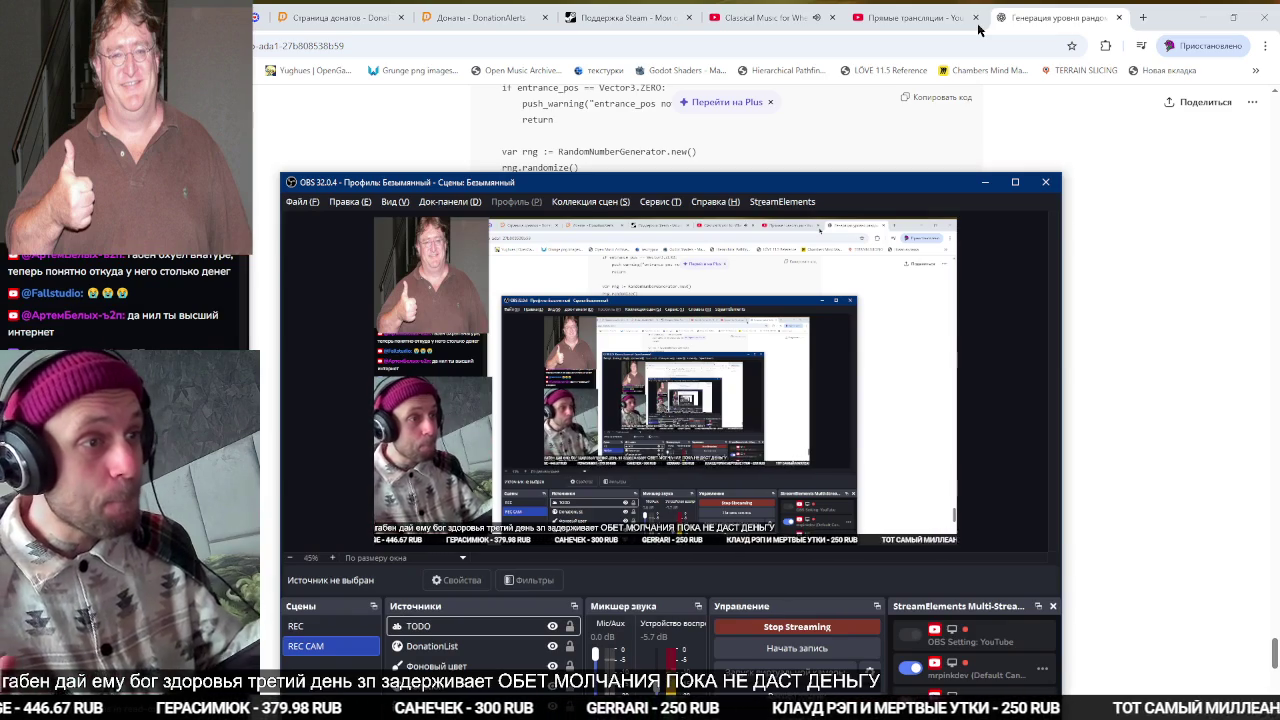
key(alt+Tab)
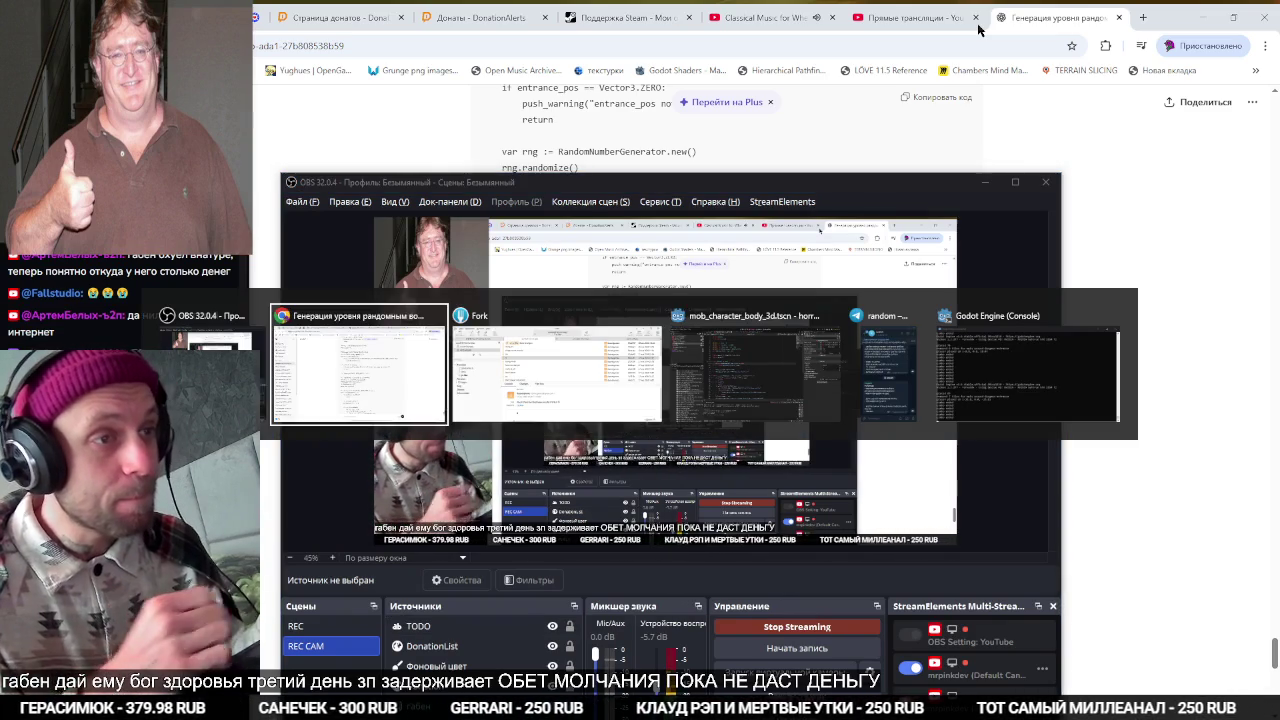
Rotate the top-left photo overlay in the OBS preview by 180 degrees.
key(alt+Tab)
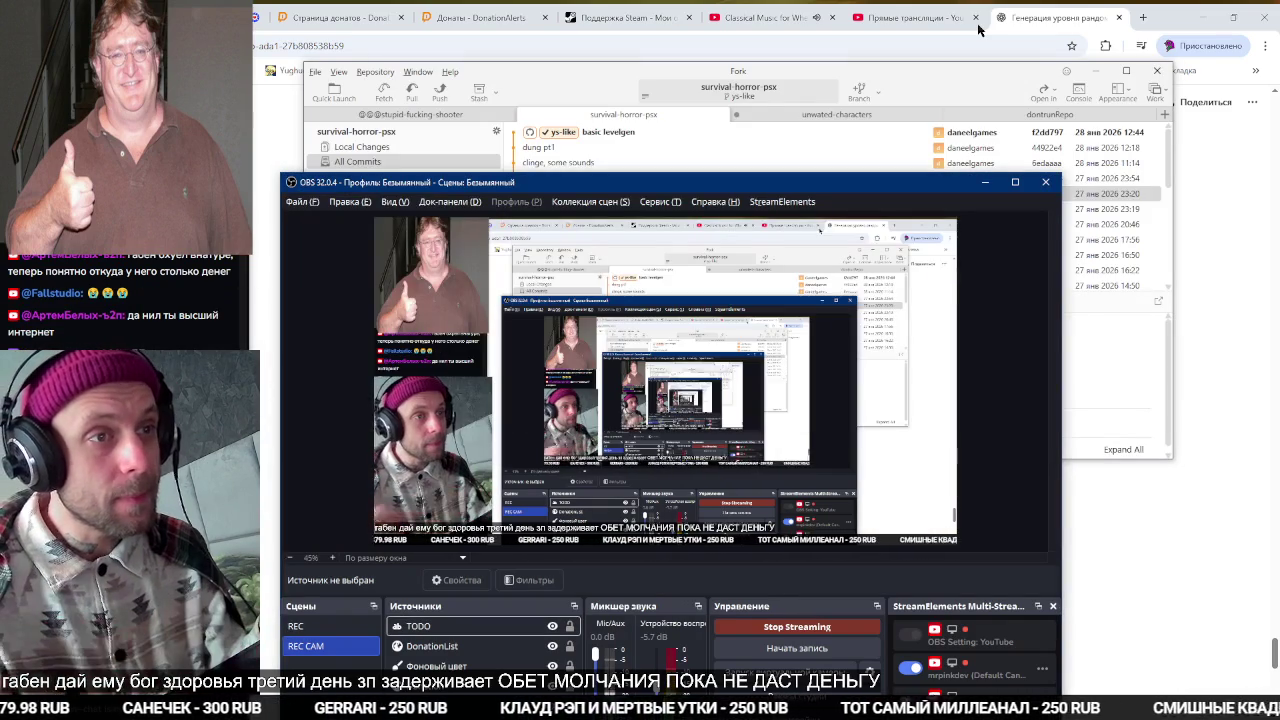
right_click(386, 285)
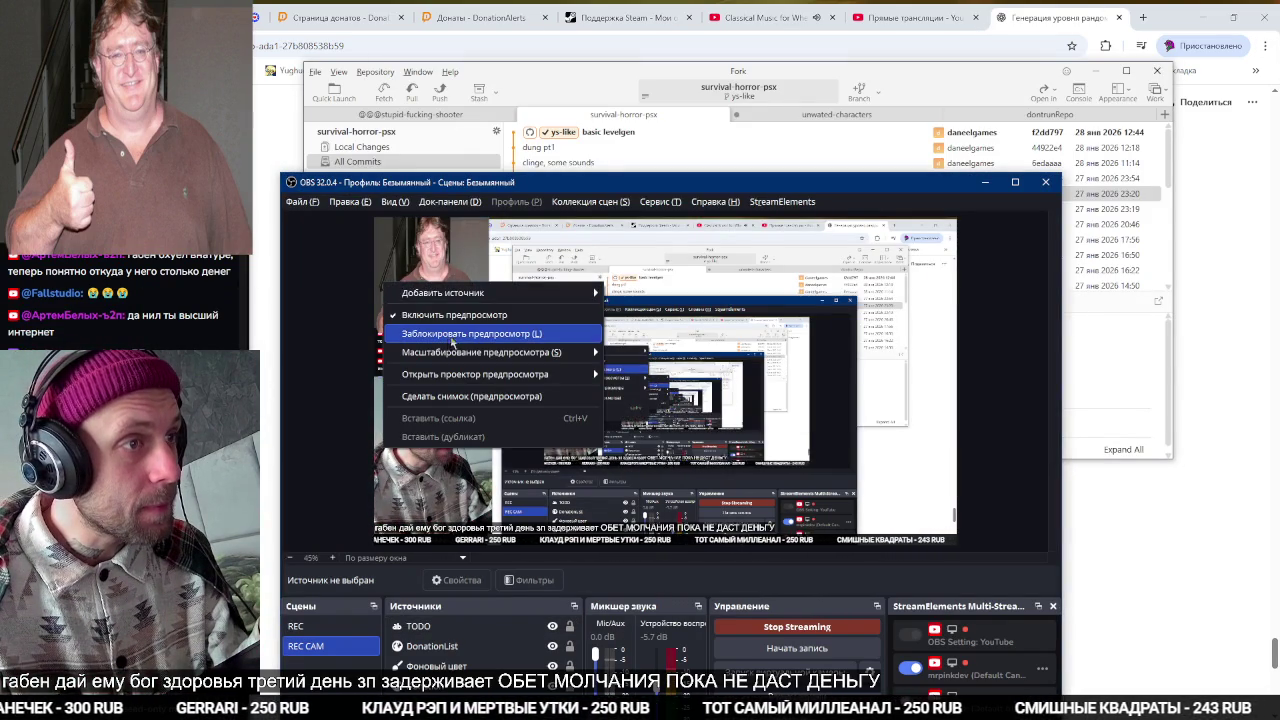
click(430, 290)
right_click(437, 290)
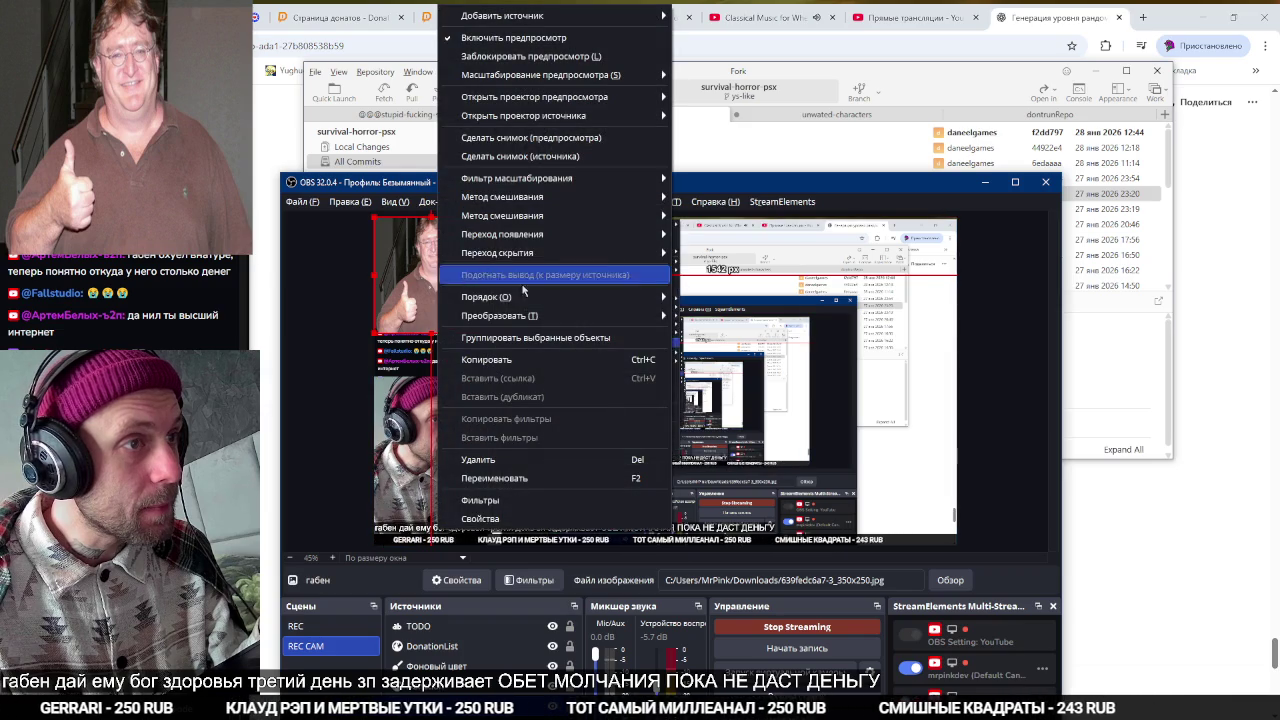
mouse_move(515, 318)
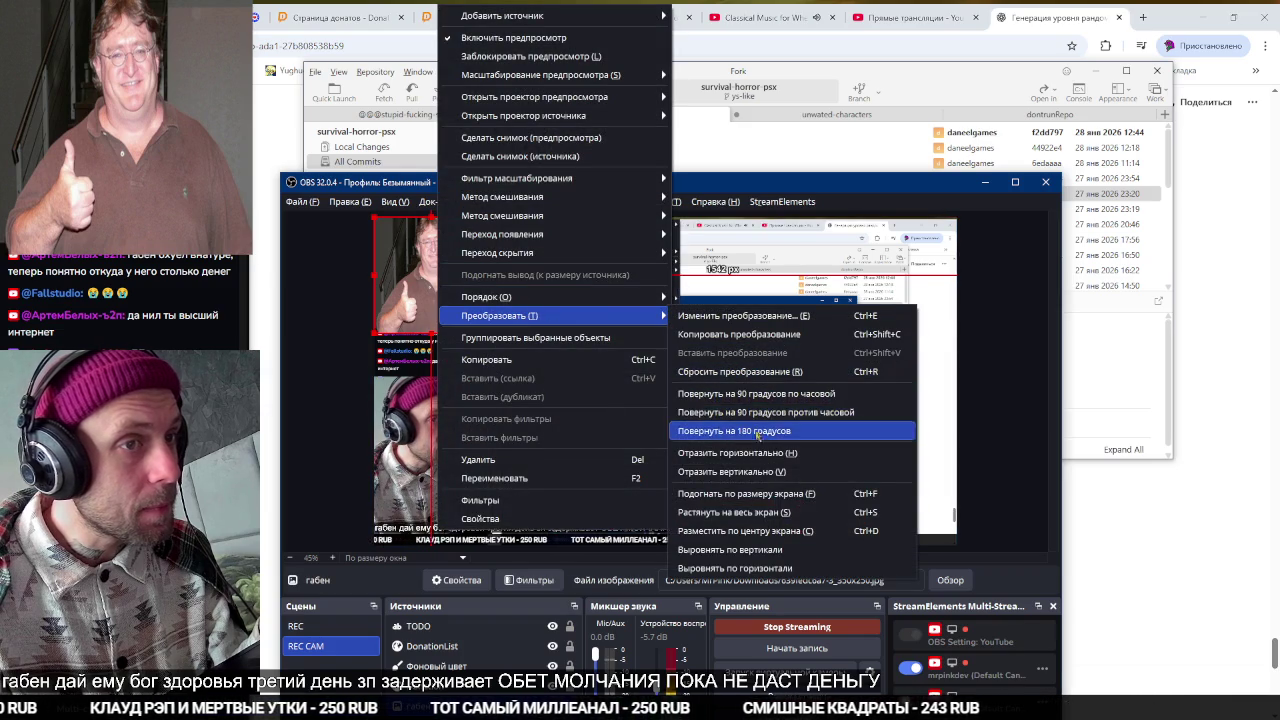
click(749, 434)
click(1000, 230)
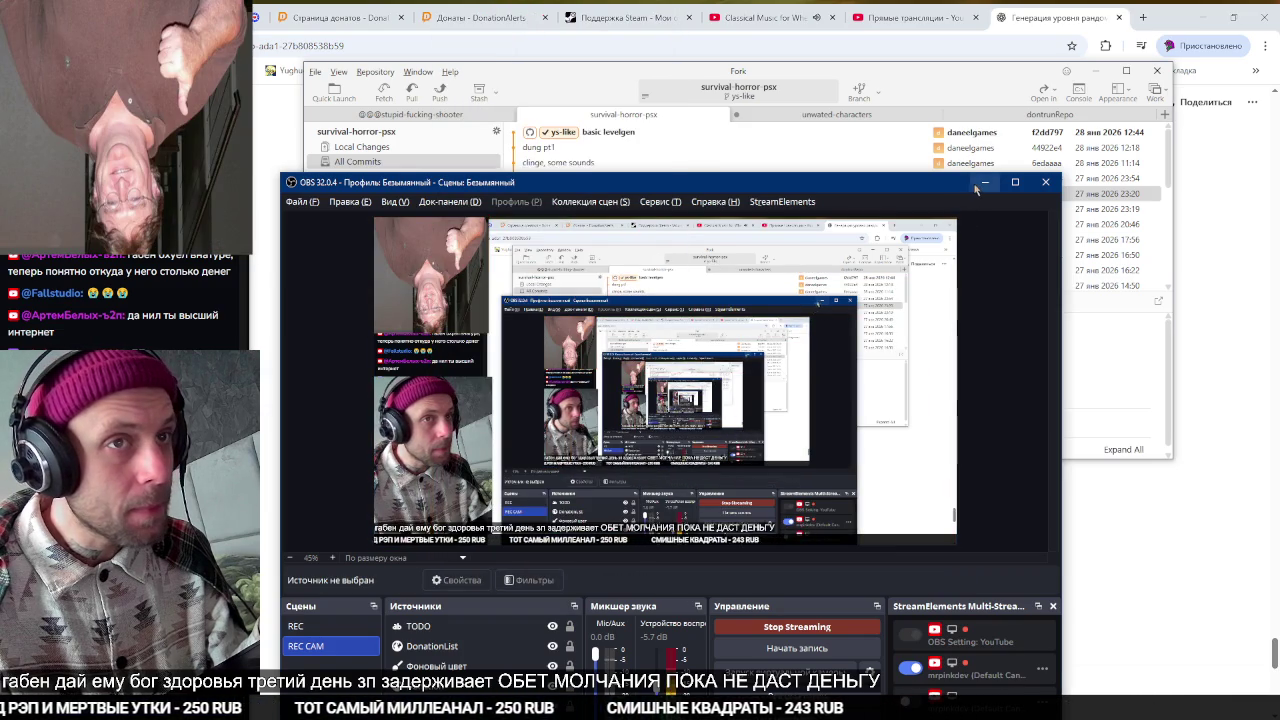
Minimize OBS and Chrome, then save the scene in Godot.
click(984, 183)
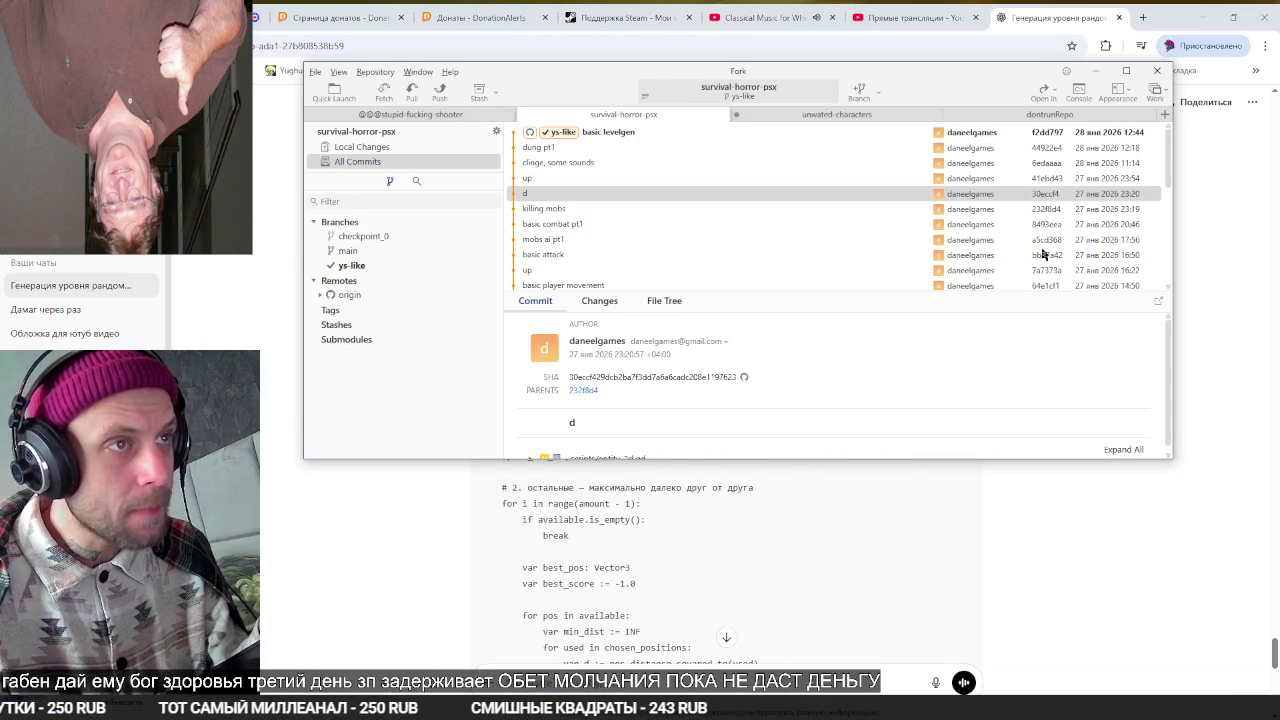
click(1246, 410)
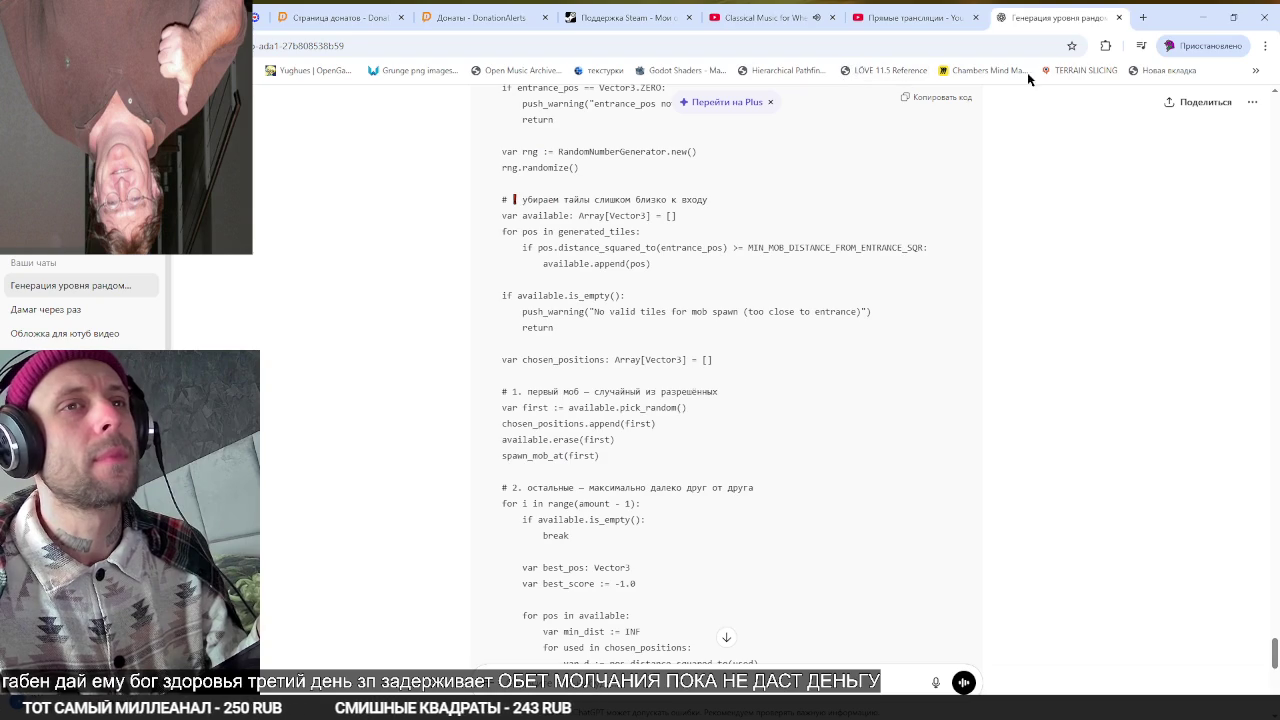
click(1202, 18)
click(869, 9)
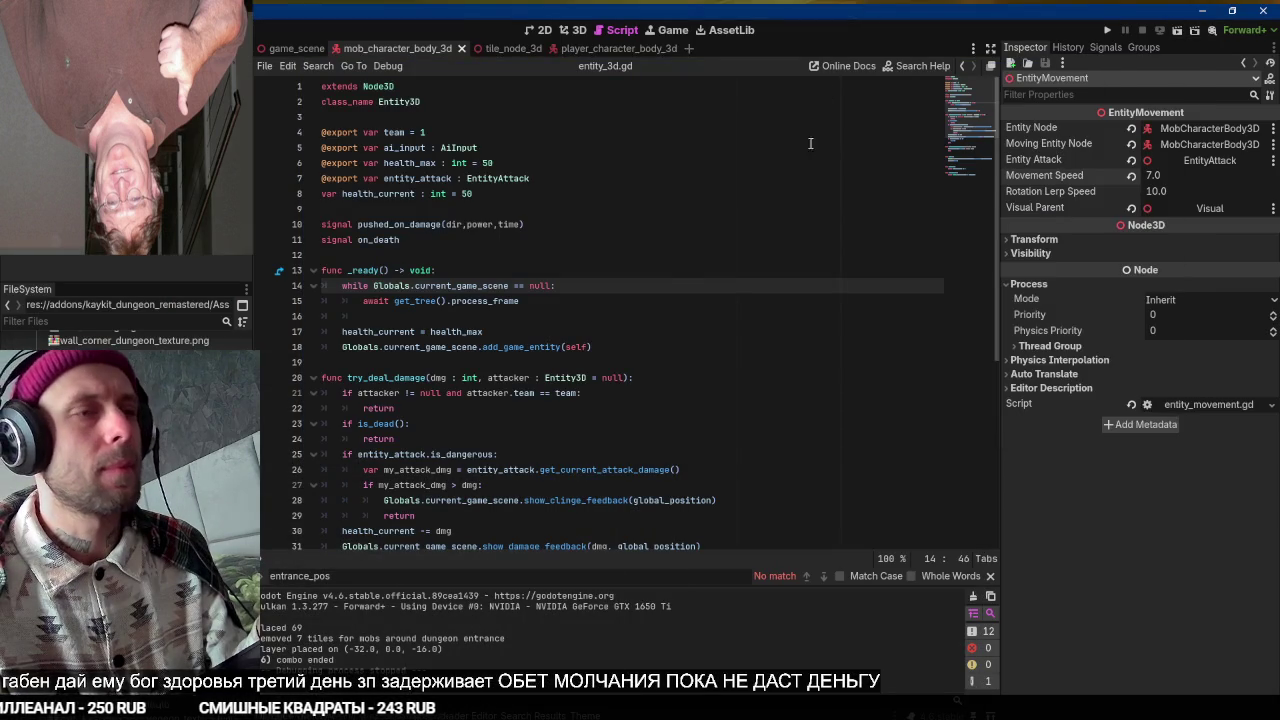
key(ctrl+s)
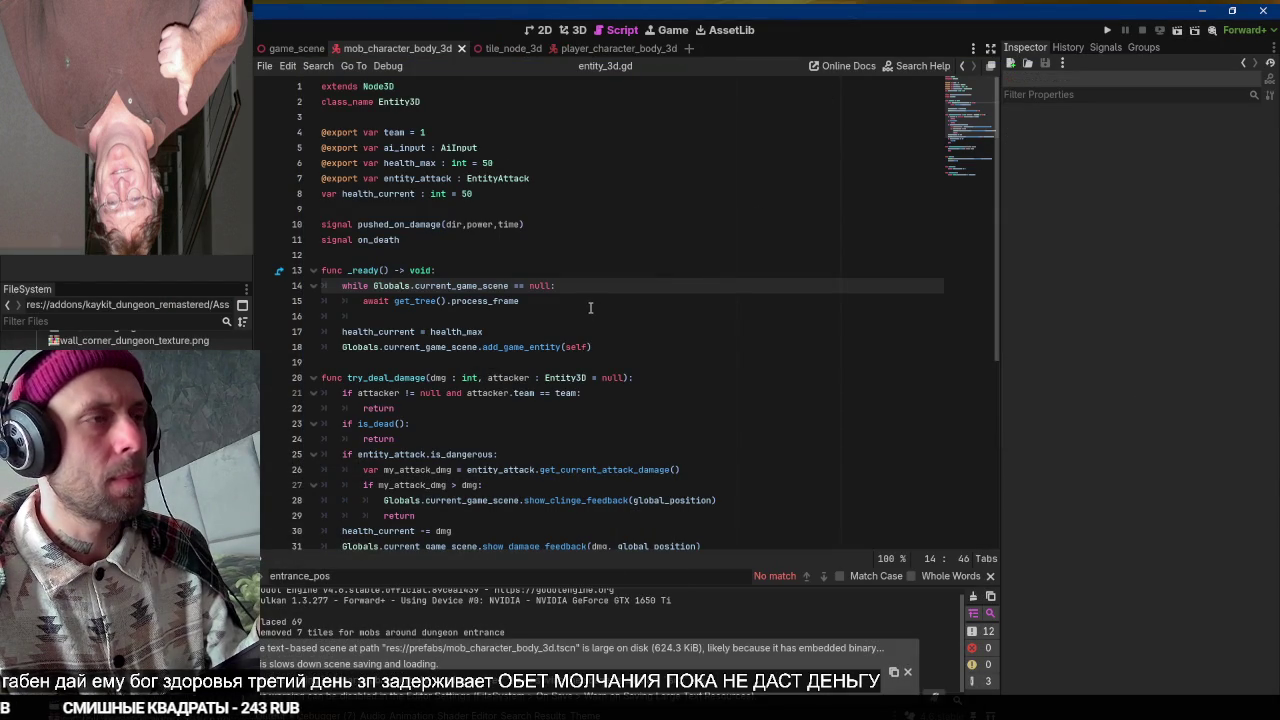
key(alt+Tab)
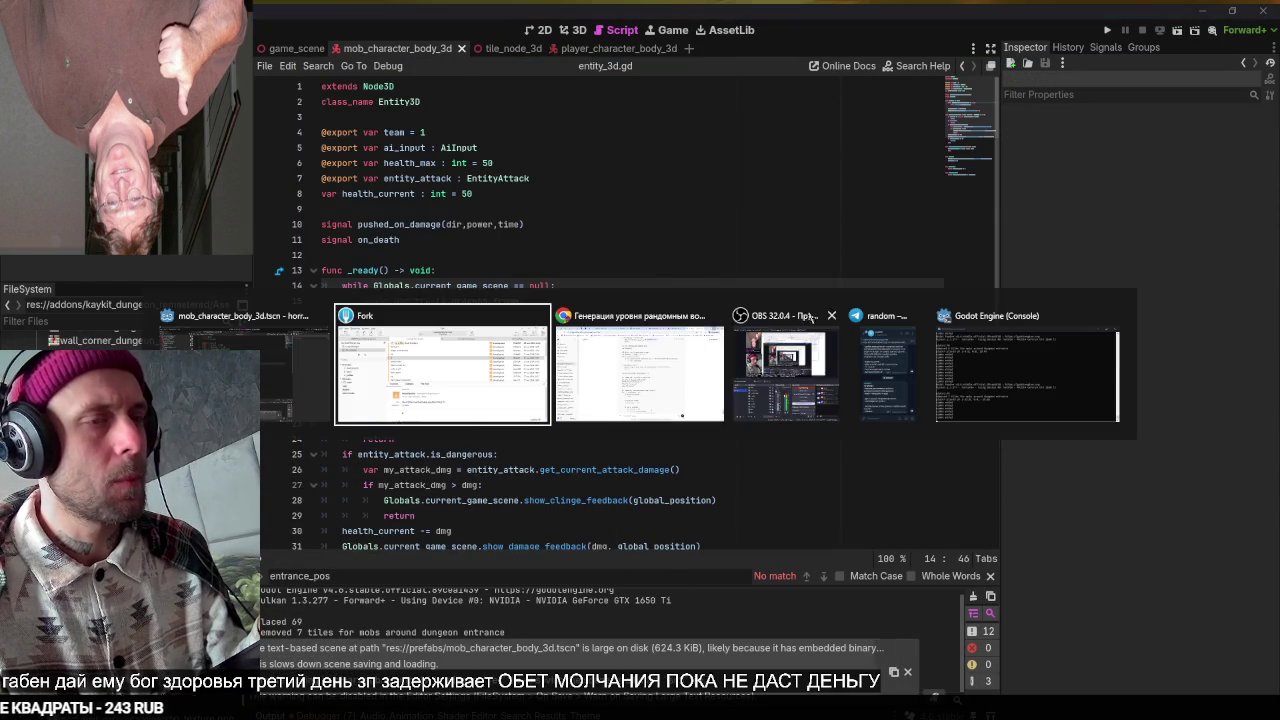
Heart-react to the Ys боевка todo message and start editing it after 'процедурные уровни'.
double_click(560, 450)
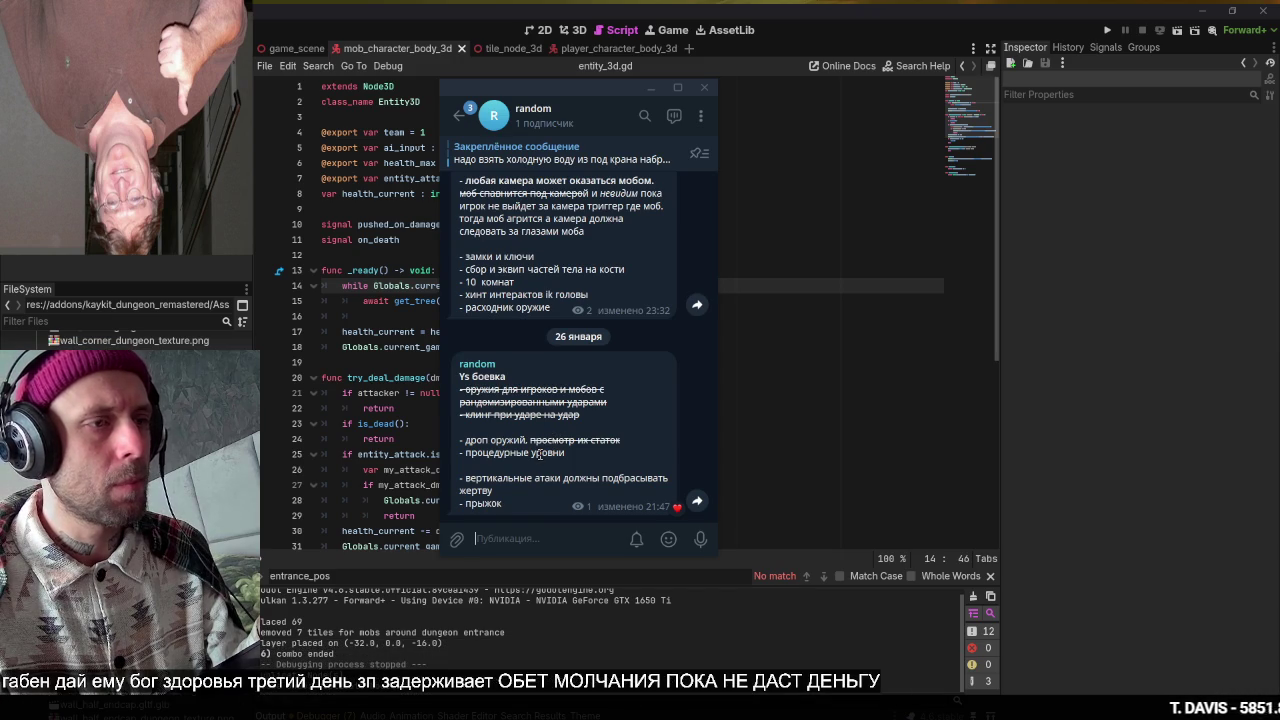
right_click(545, 452)
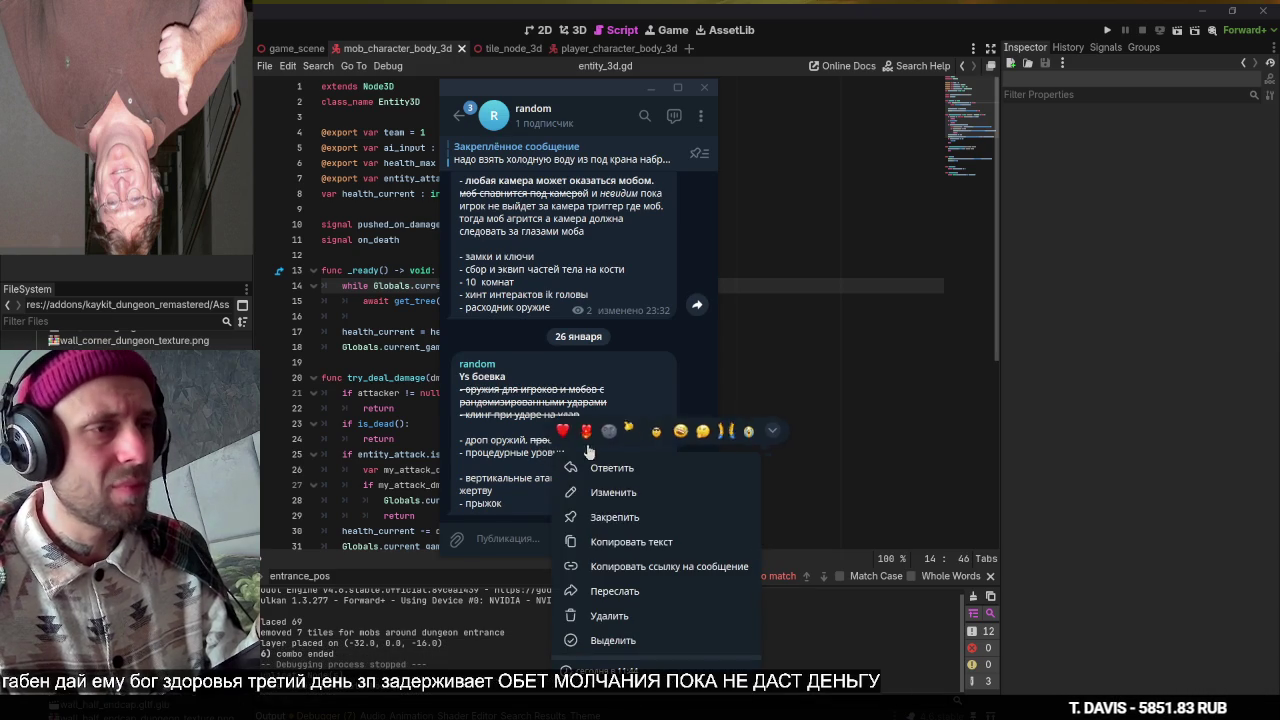
click(600, 488)
click(607, 491)
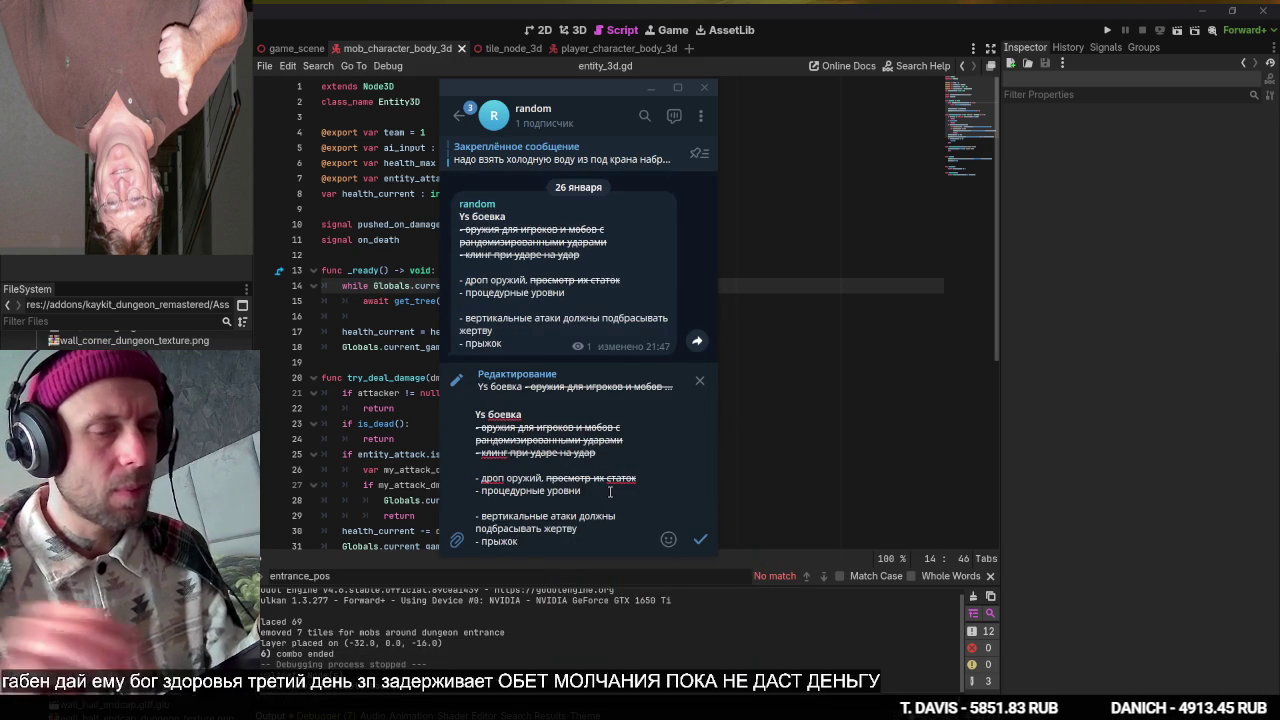
Add the todo line 'движение вперед по данжу от комнаты к комнате'.
key(shift+Return)
text(- gt)
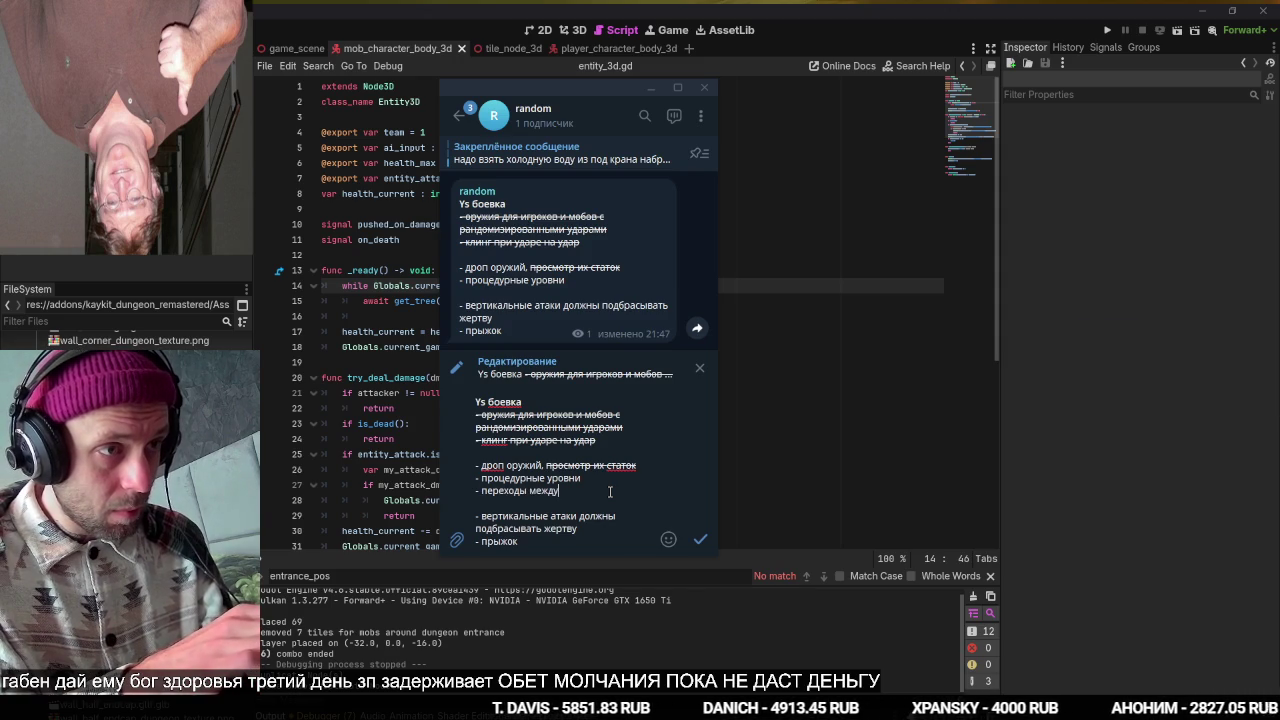
key(ctrl+BackSpace)
key(ctrl+BackSpace)
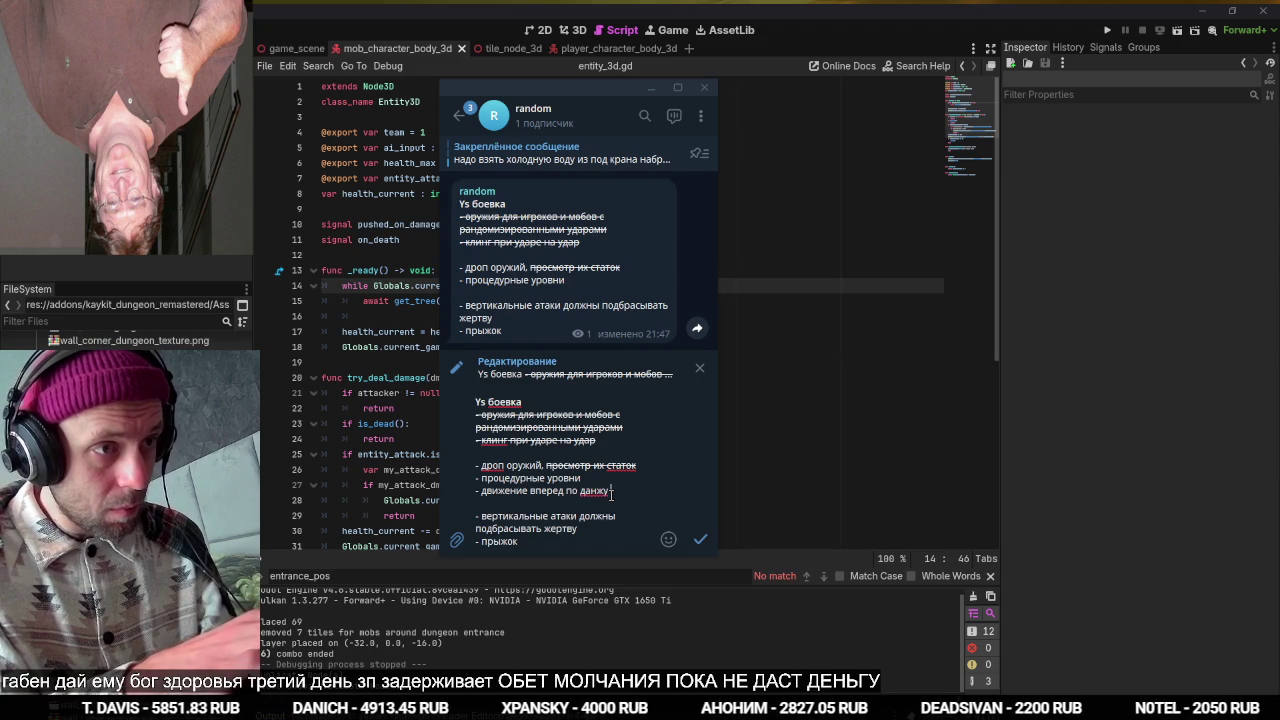
text( от комнаты к к)
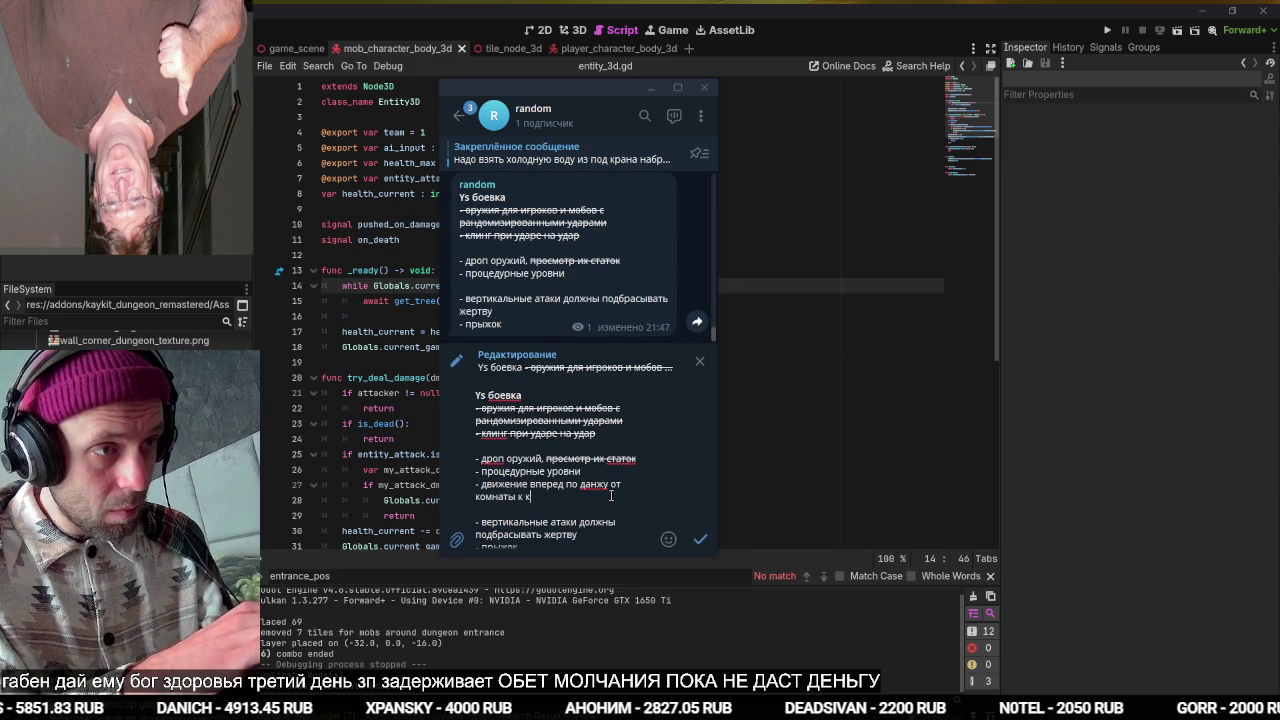
text(омнате)
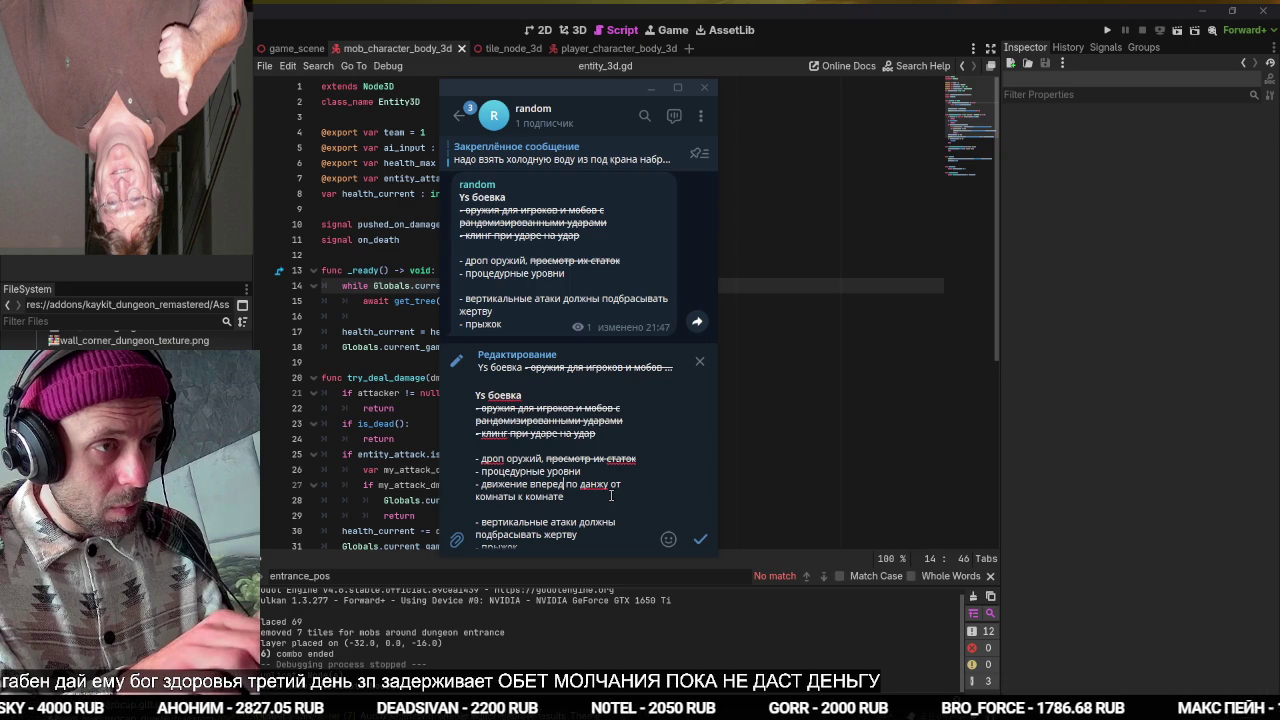
Strike out 'процедурные уровни' as done and begin a new item below the room-to-room line.
key(Up)
key(Up)
key(End)
key(shift+Home)
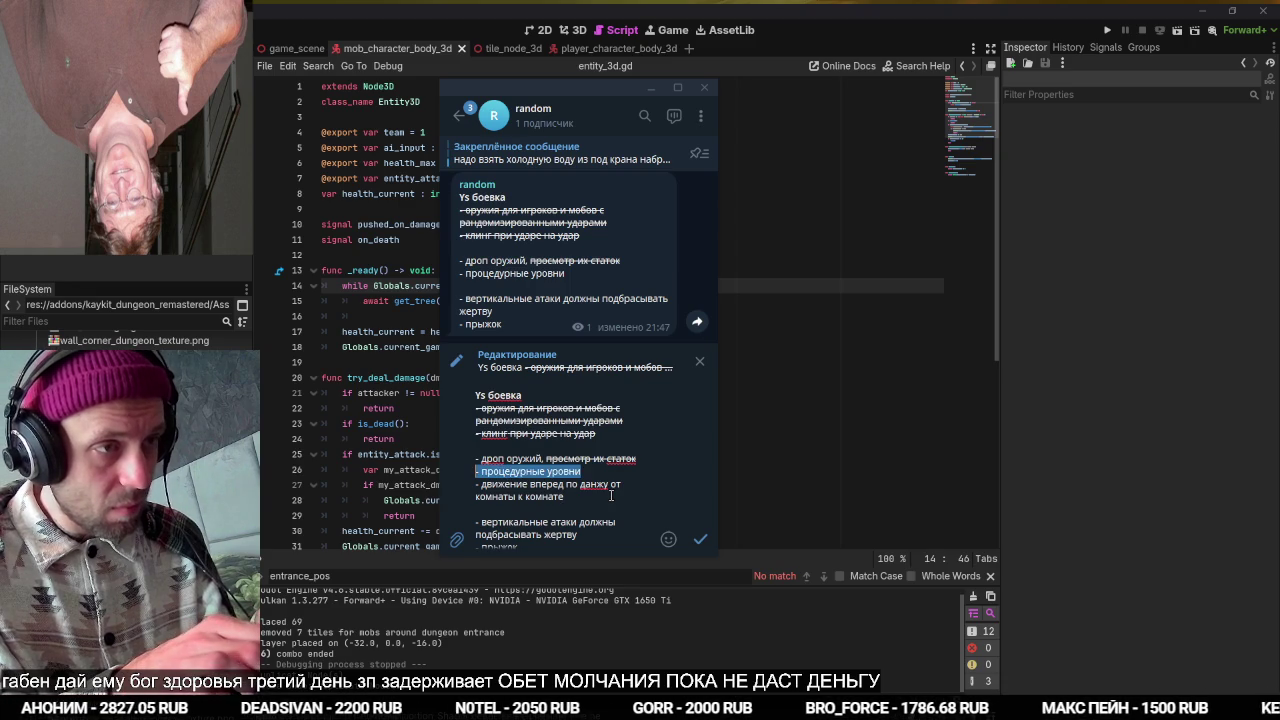
key(ctrl+shift+x)
key(Down)
key(Down)
key(Home)
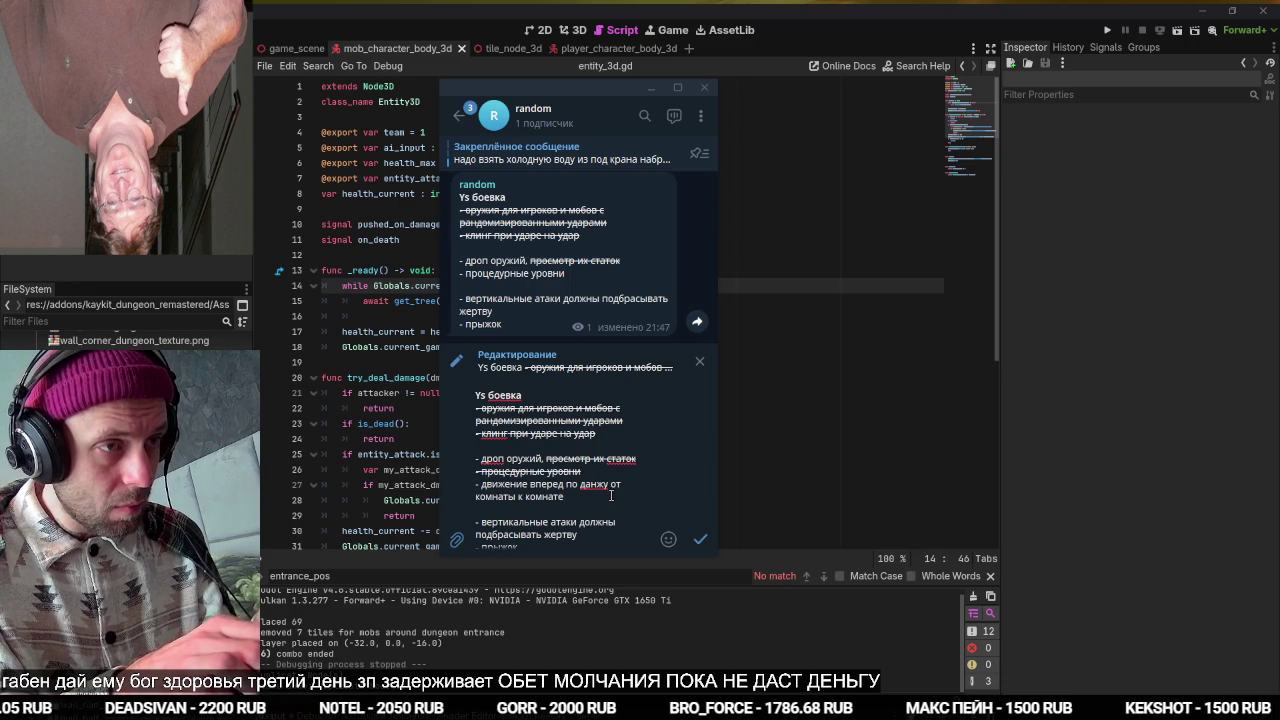
key(shift+Return)
text(сундуки с оружием)
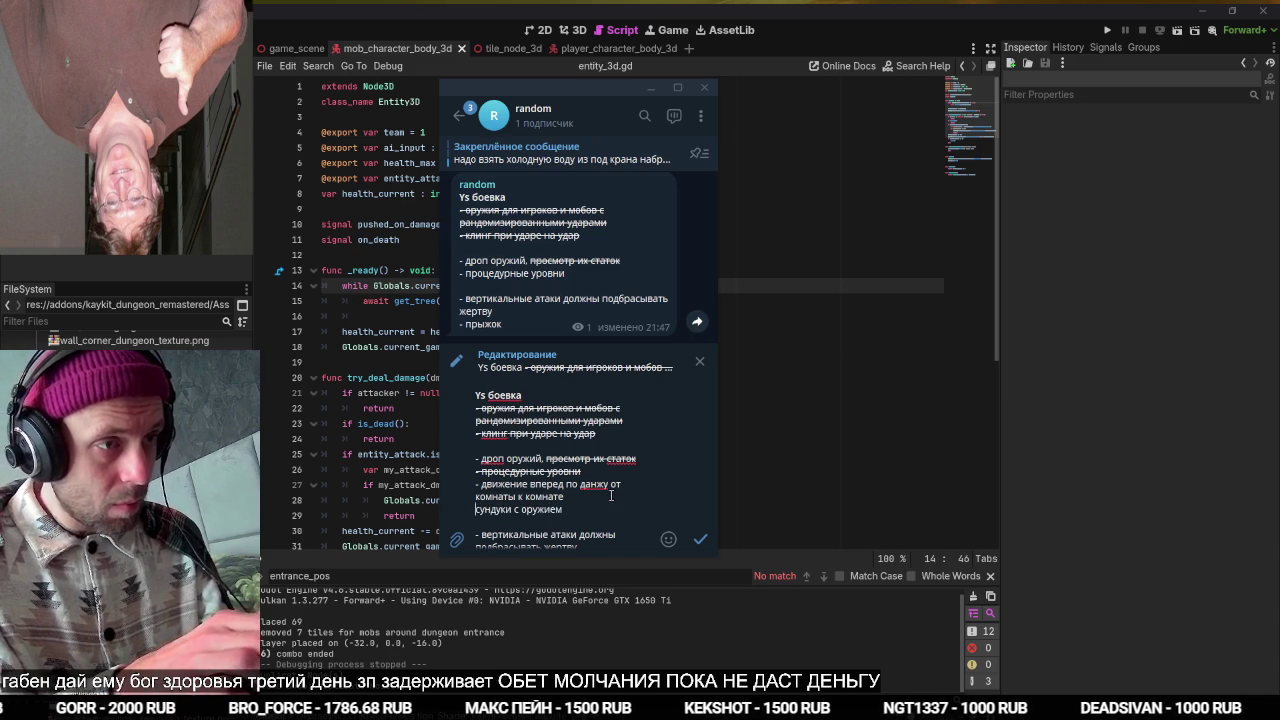
text(-)
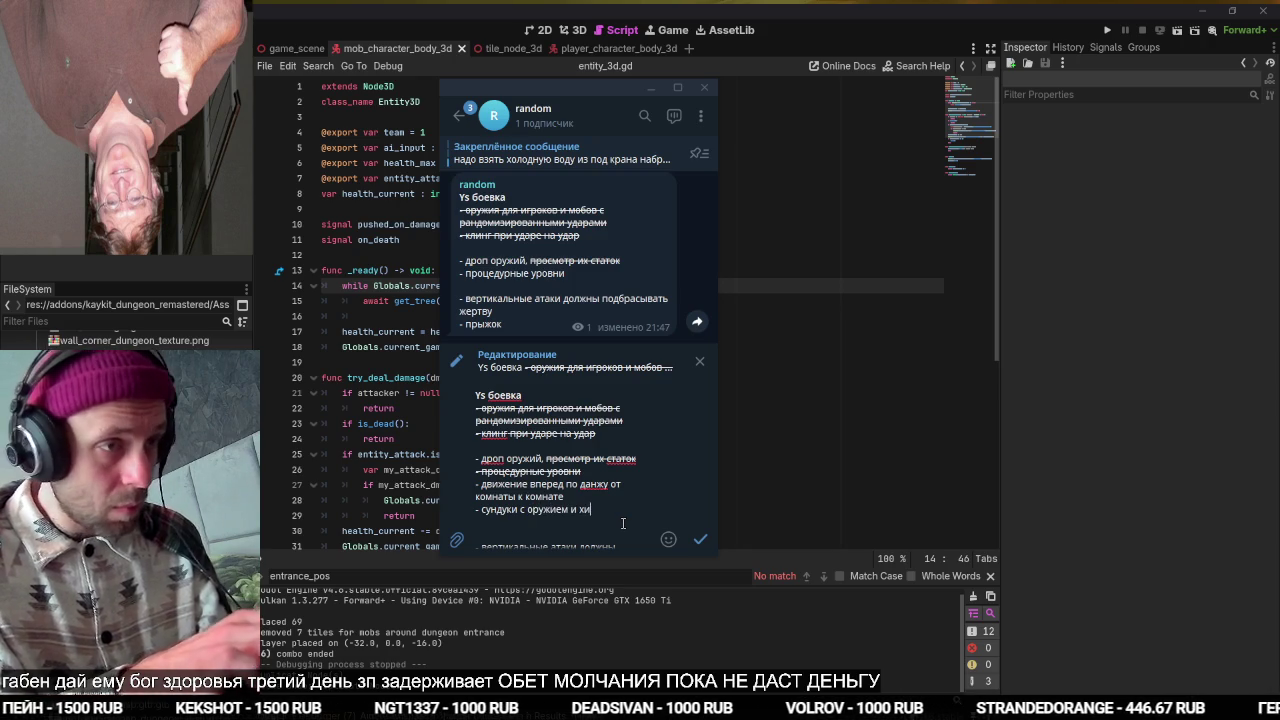
Add the chests-with-weapons-and-heals and boss items, moving struck 'процедурные уровни' up with the finished items.
key(shift+Return)
text(. переходы  с сох)
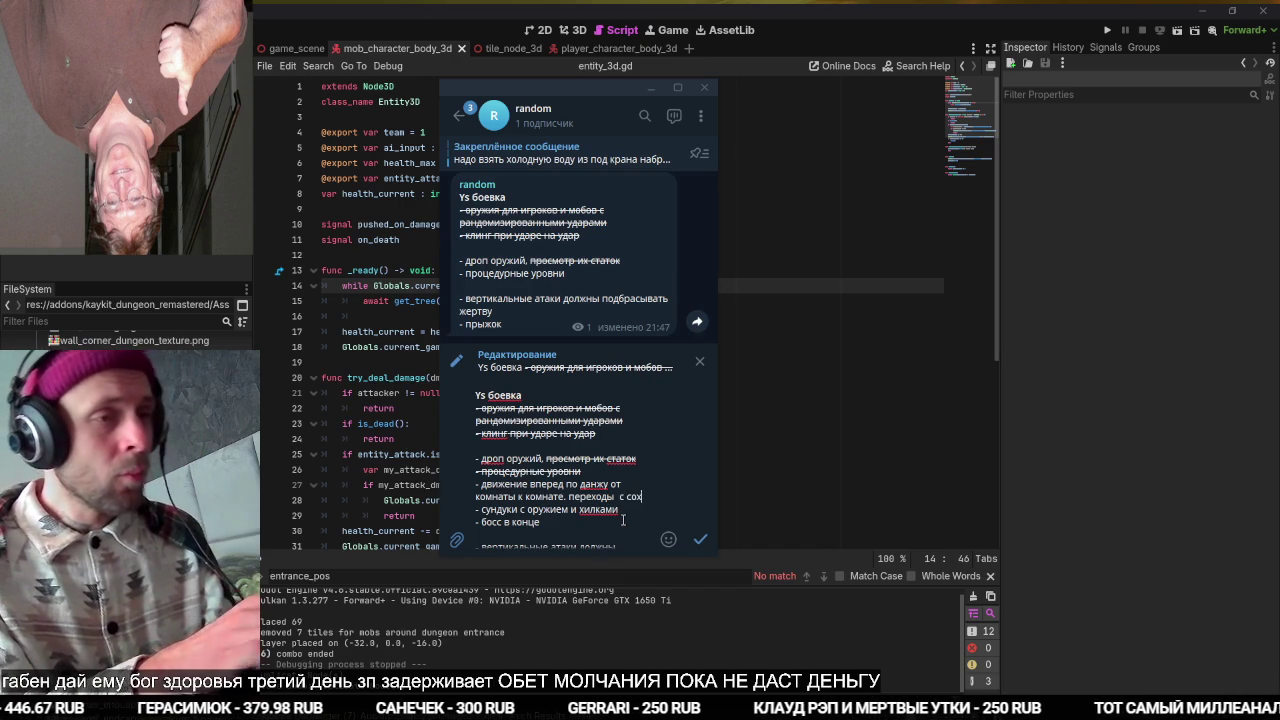
text(ранением статок игрока)
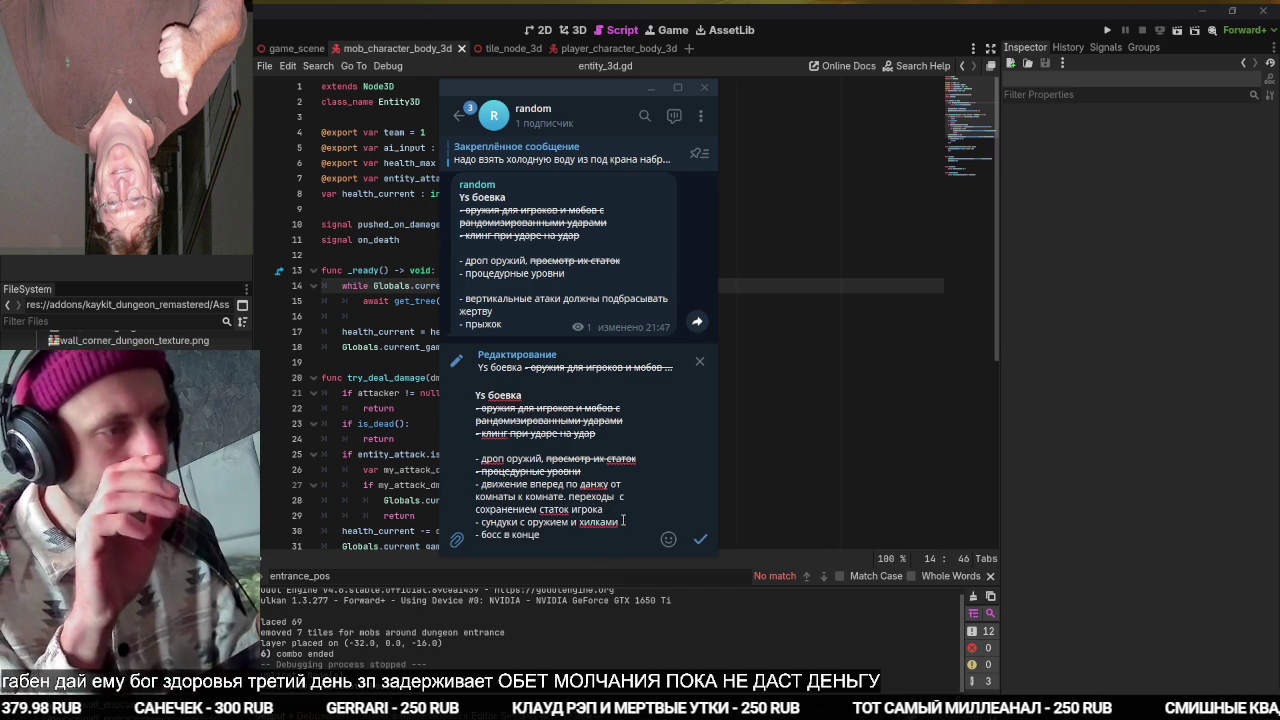
key(shift+Home)
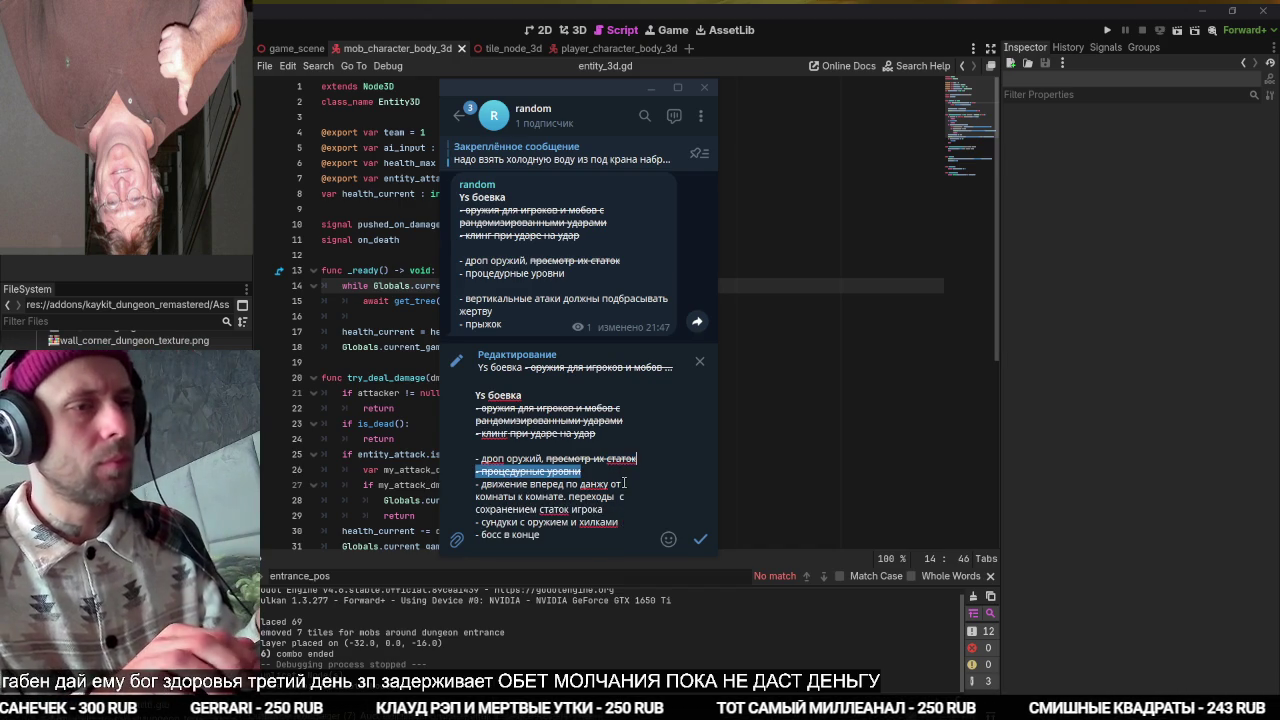
key(ctrl+x)
key(BackSpace)
key(Up)
key(Up)
key(End)
key(Return)
key(ctrl+v)
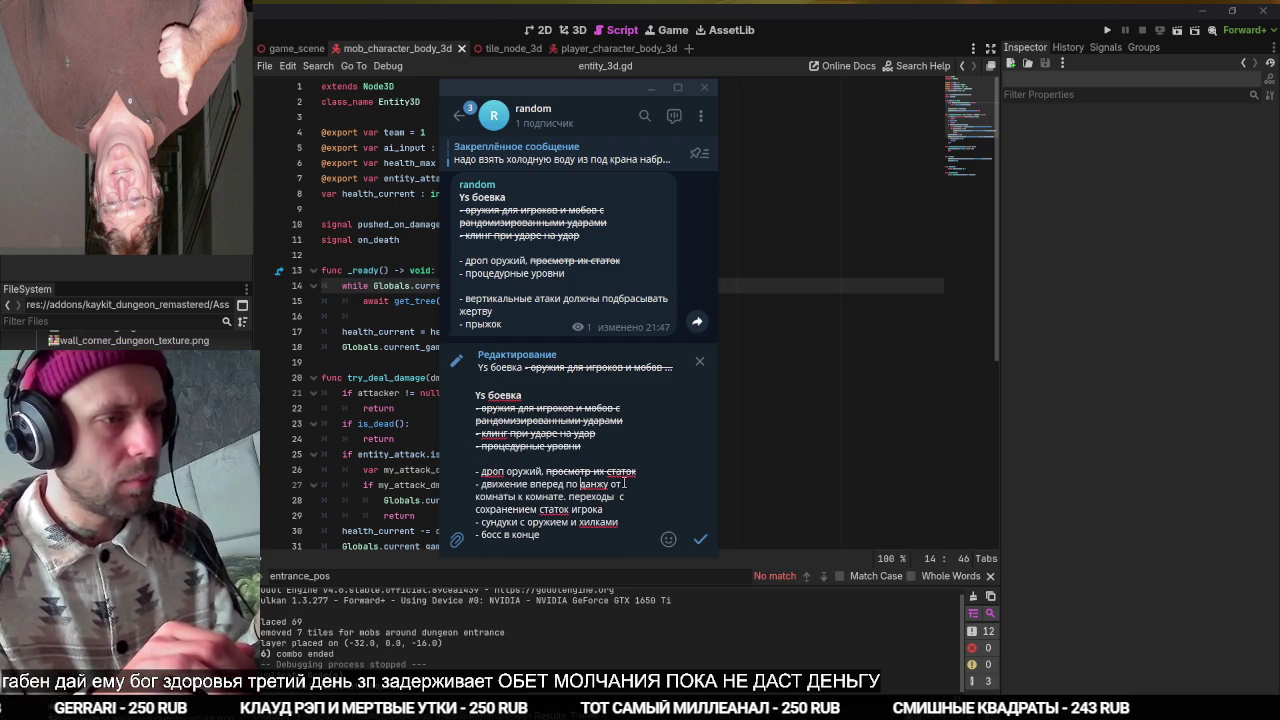
Trim leftover words, move struck 'просмотр статок оружий' under 'процедурные уровни', and save the message.
key(ctrl+BackSpace)
key(ctrl+BackSpace)
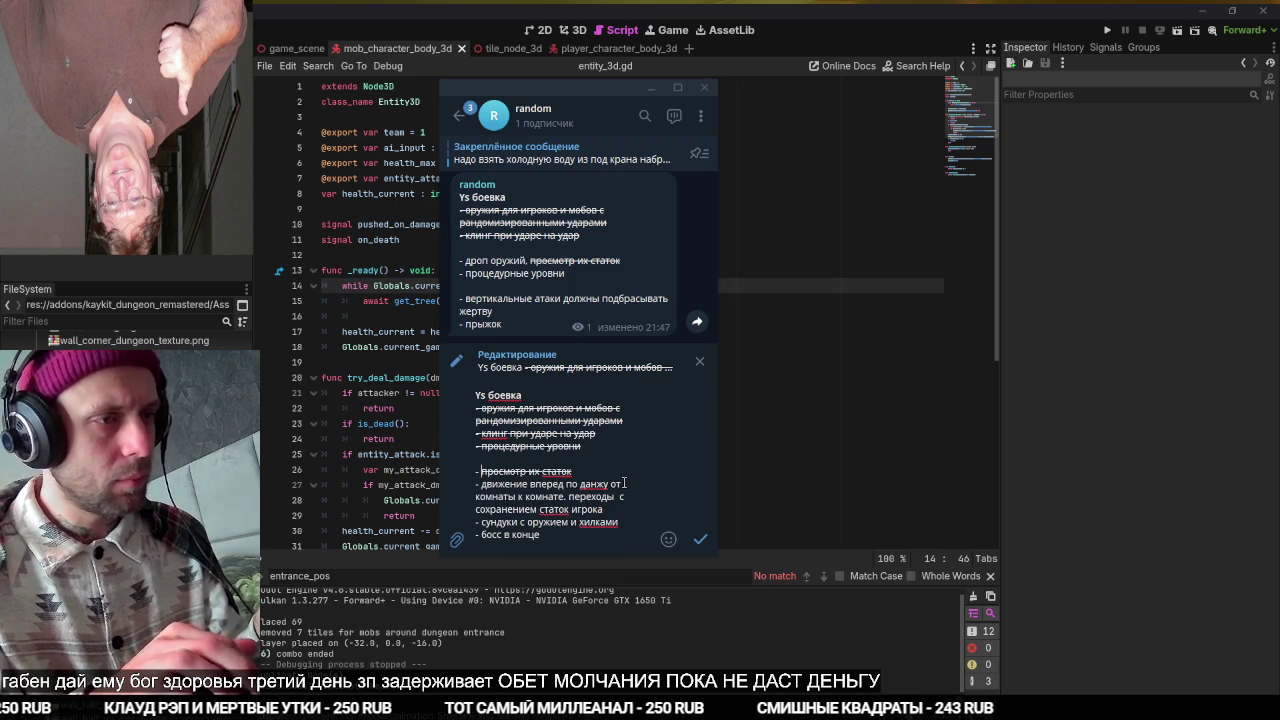
key(BackSpace)
key(ctrl+shift+Left)
key(BackSpace)
text(оружий)
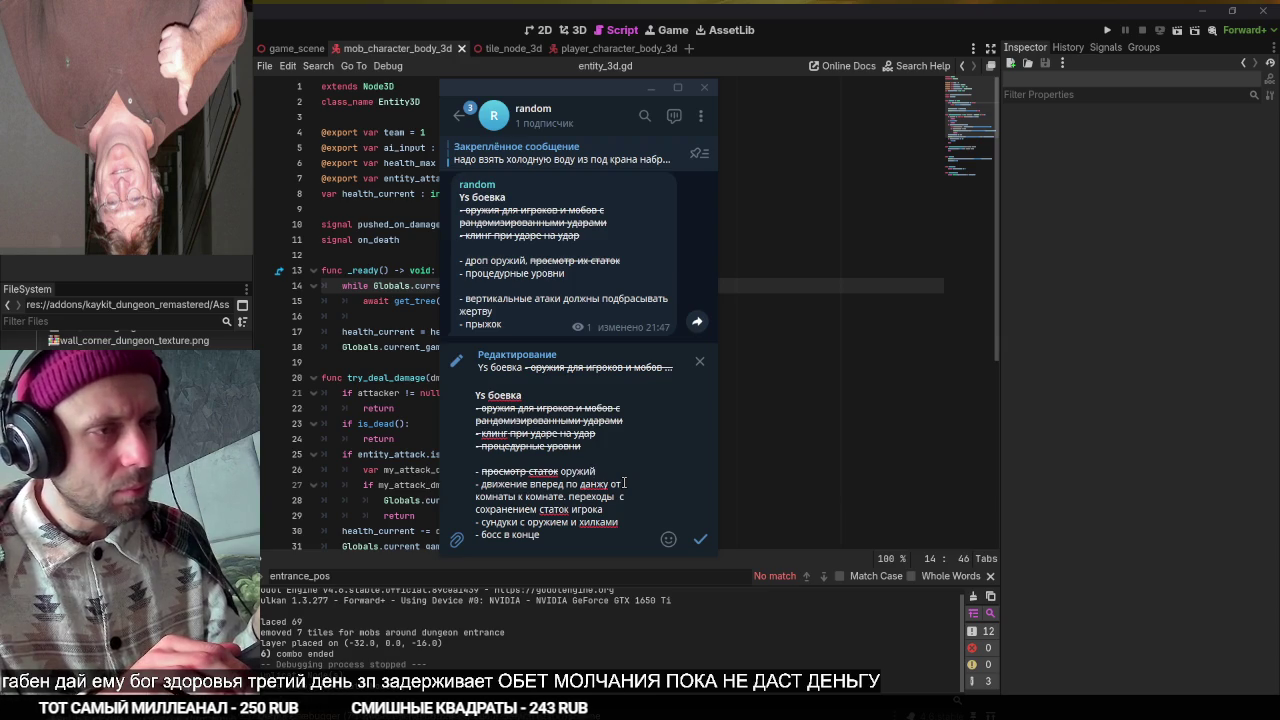
key(shift+Up)
key(BackSpace)
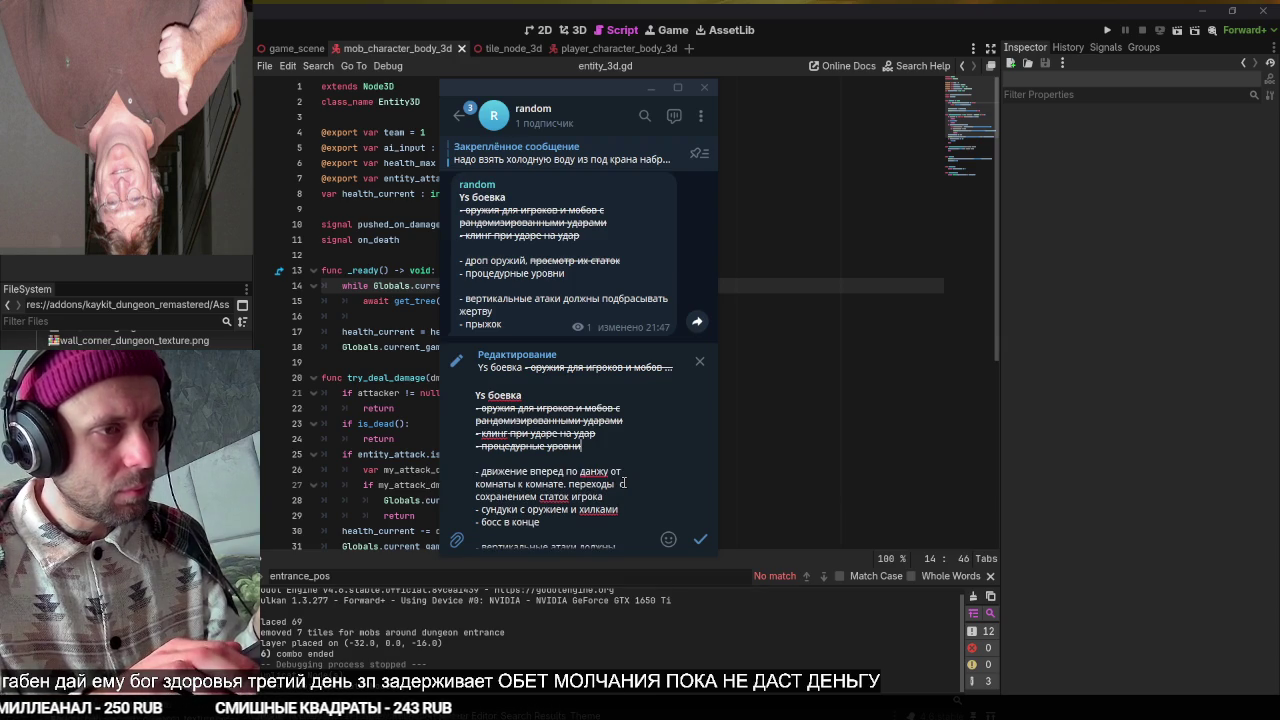
key(ctrl+v)
key(Return)
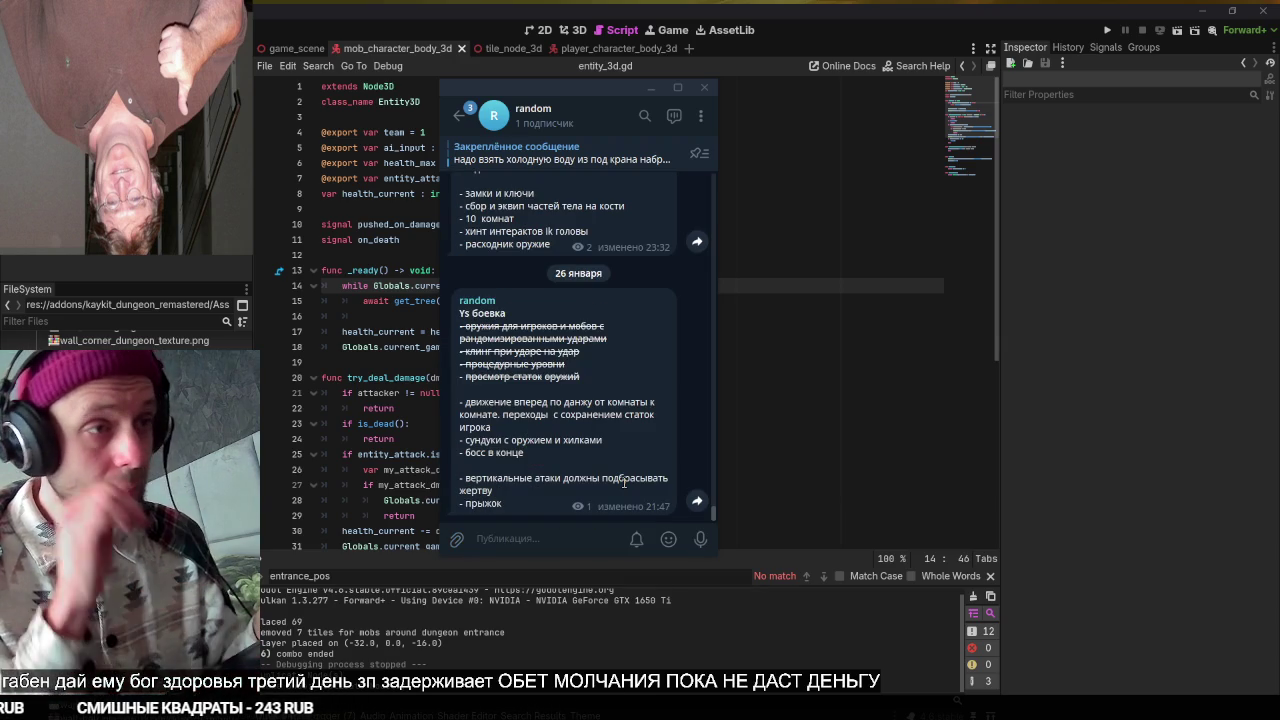
Enable the OBS 'ЩА ЩА' source to show 'ща ща погодь BRB', then return to Chrome.
key(alt+Tab)
key(alt+Tab)
key(alt+Tab)
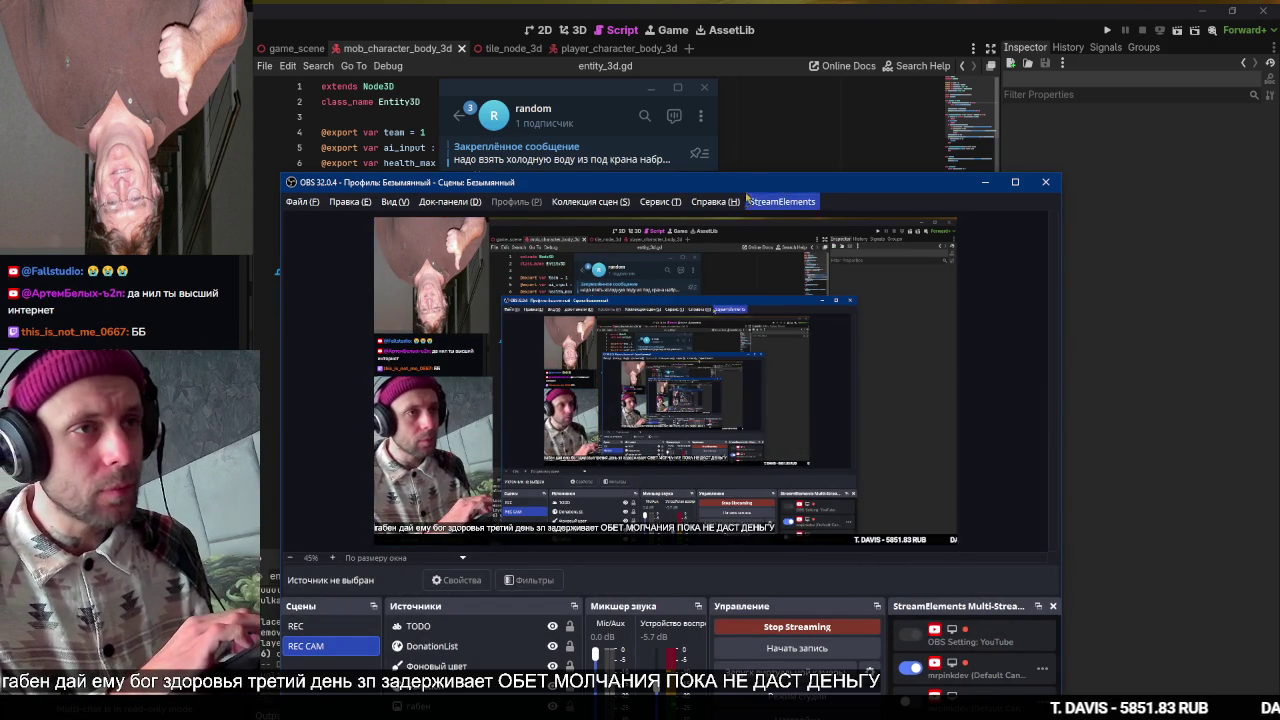
drag(746, 186, 697, 38)
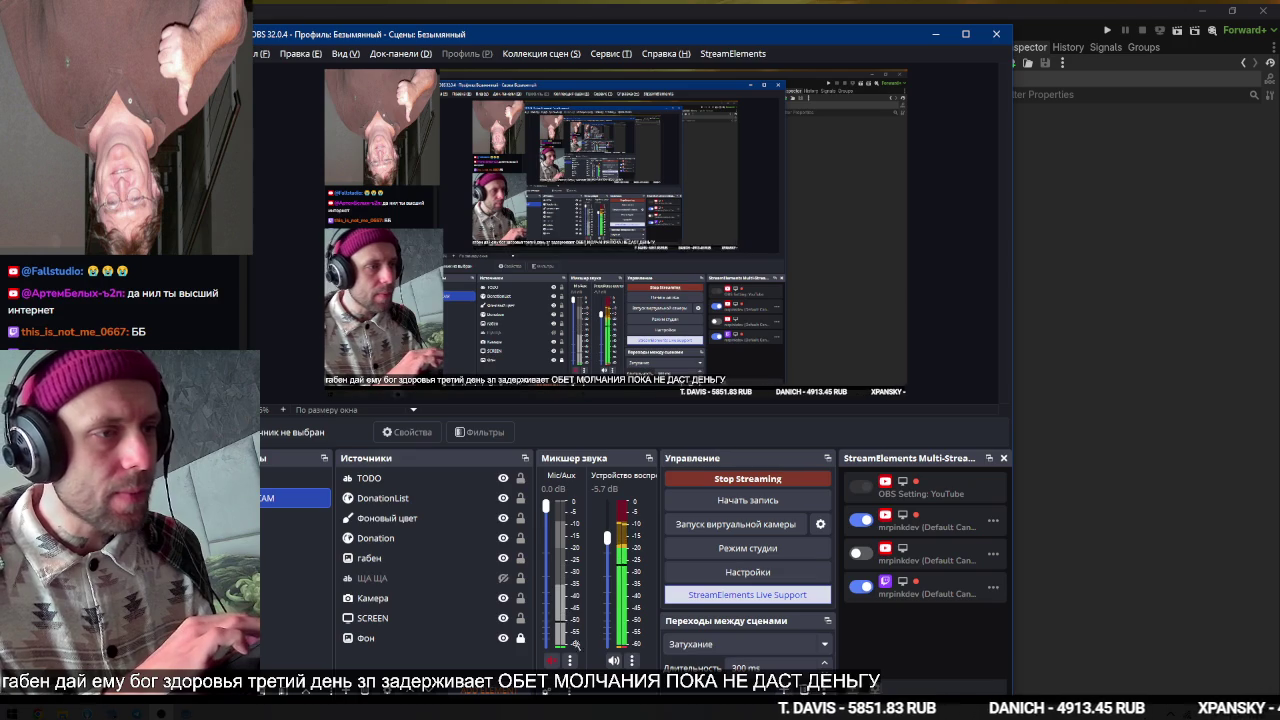
click(504, 582)
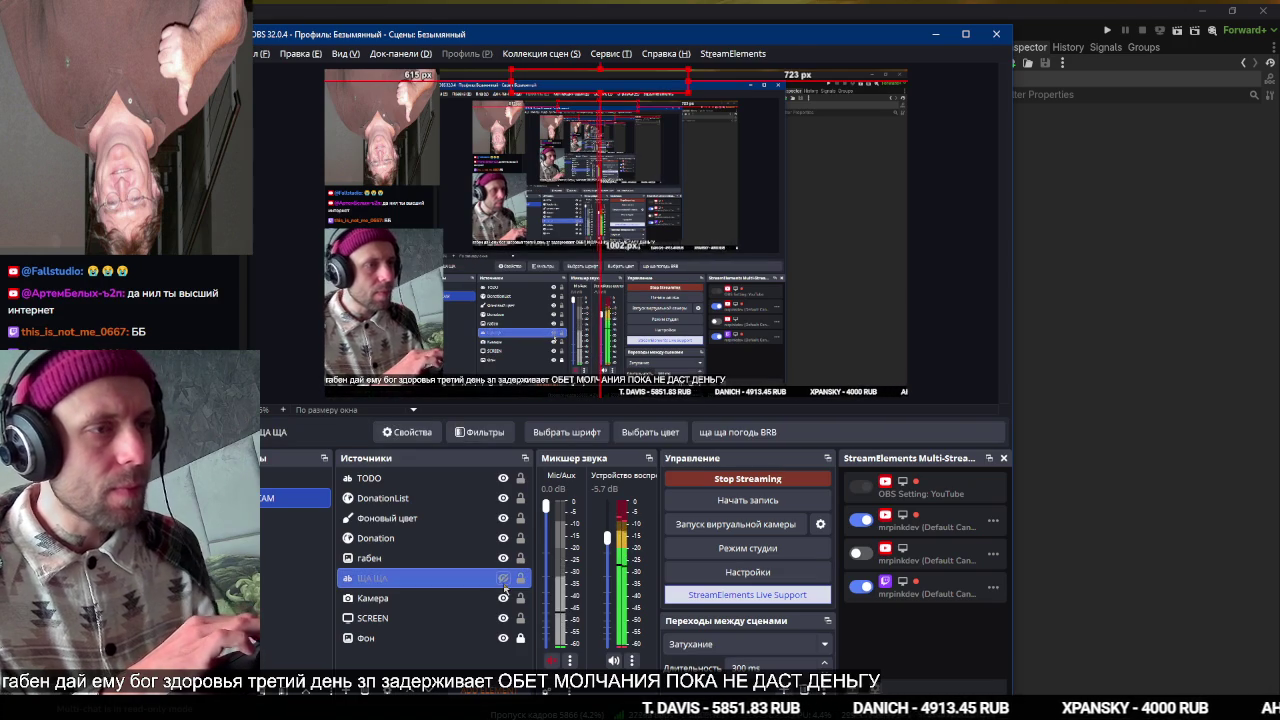
key(alt+Tab)
key(alt+Tab)
key(alt+Tab)
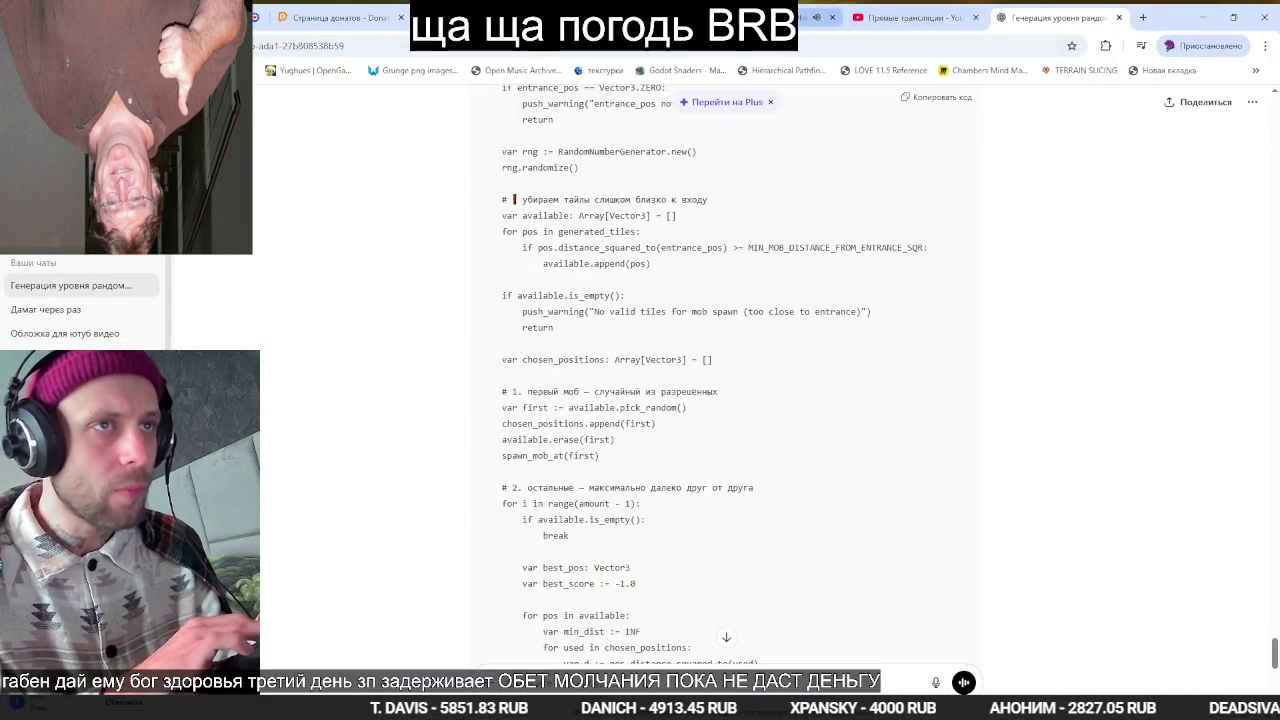
Play the Händel Suite No. 7 Passacaglia video full screen in its YouTube tab.
click(815, 17)
double_click(898, 314)
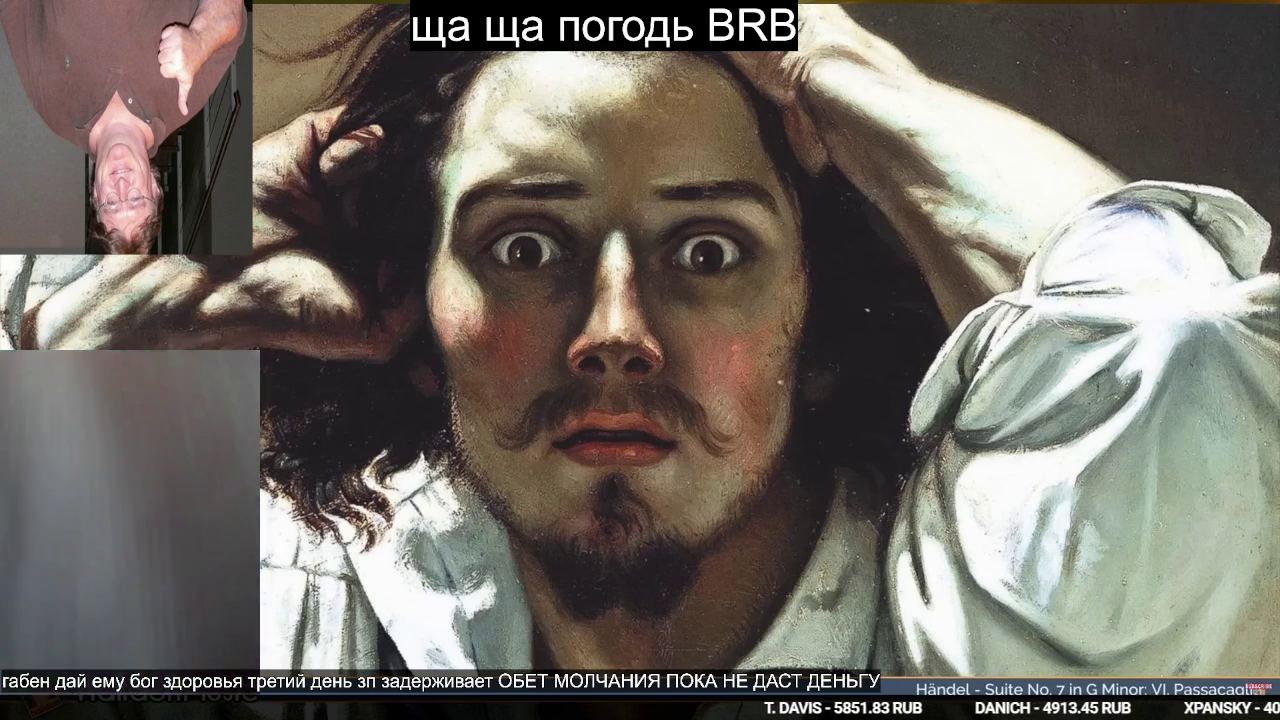
Leave fullscreen and post 'хаха доку показал на стриме' in the YouTube Studio live chat.
mouse_move(450, 295)
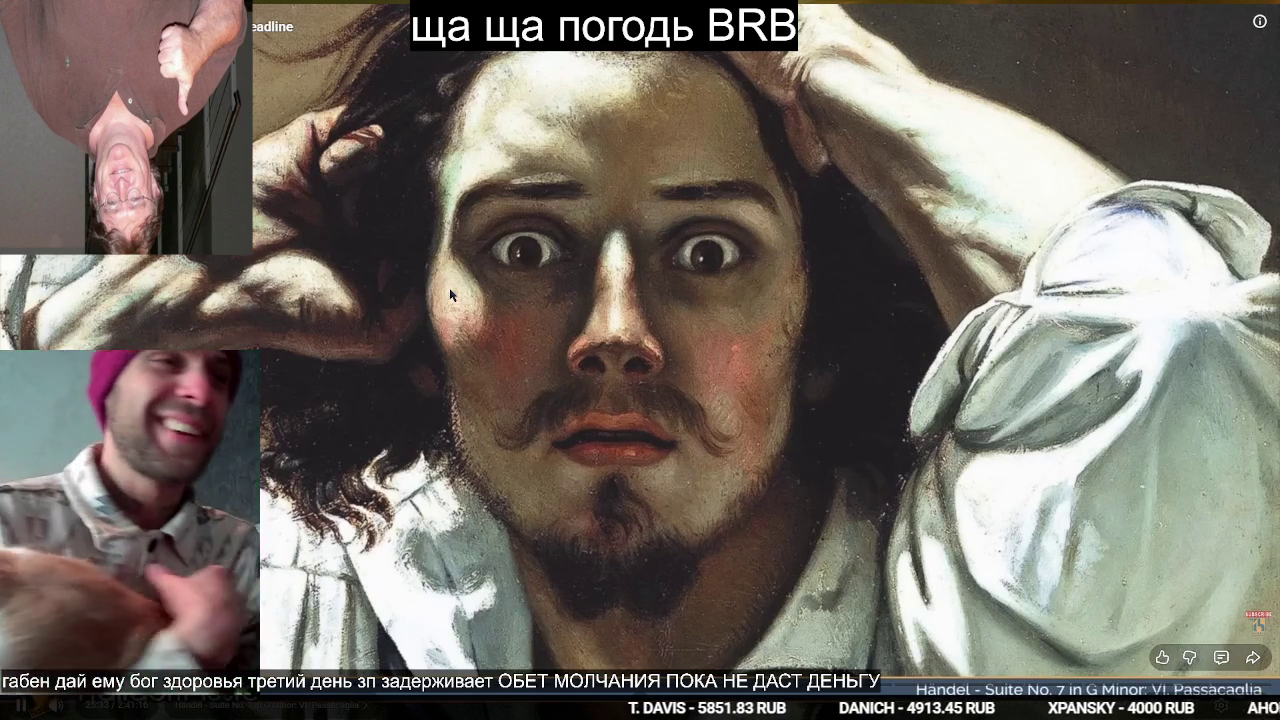
key(Escape)
key(alt+Tab)
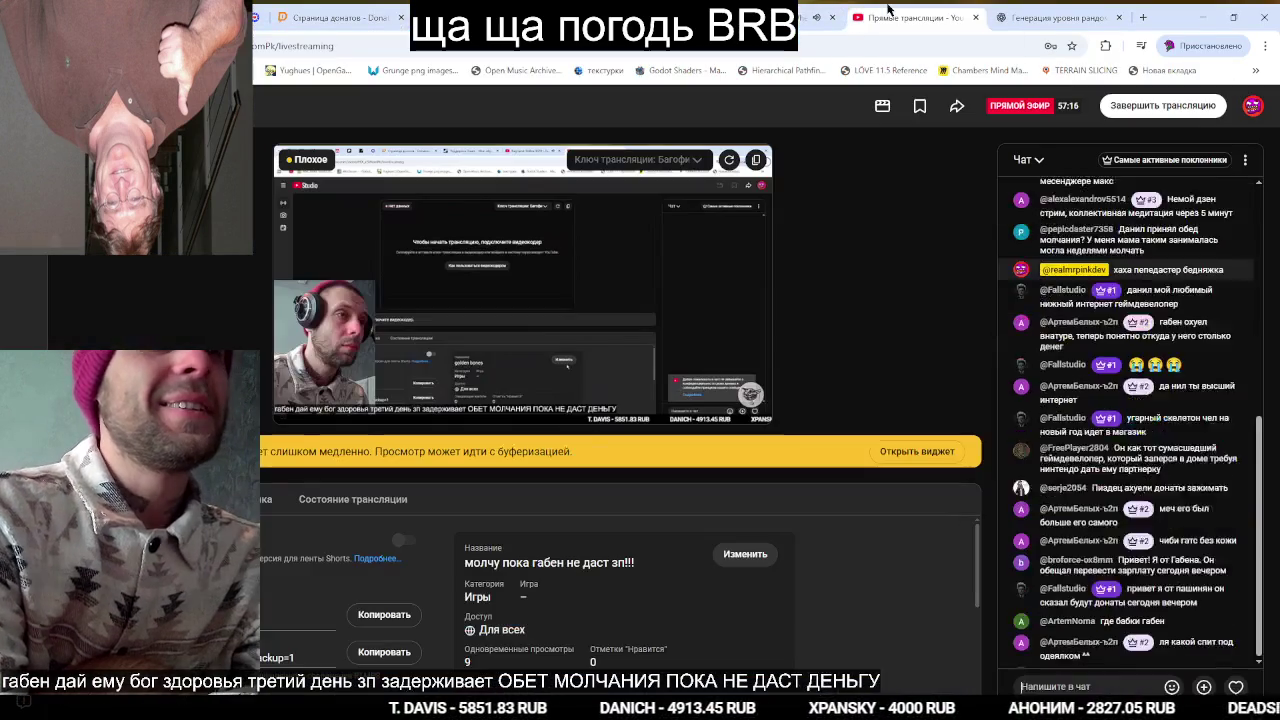
click(905, 17)
click(1081, 686)
text(хаха доку показал на стриме)
key(Return)
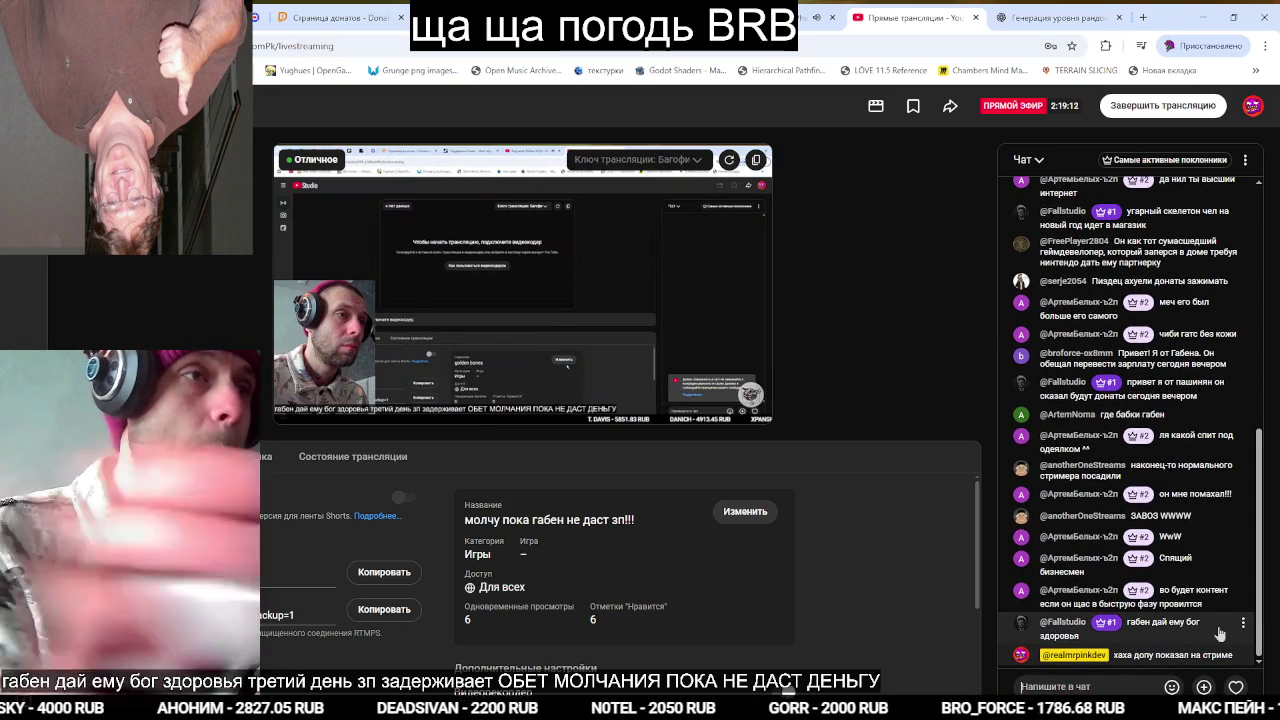
key(alt+Tab)
key(alt+Tab)
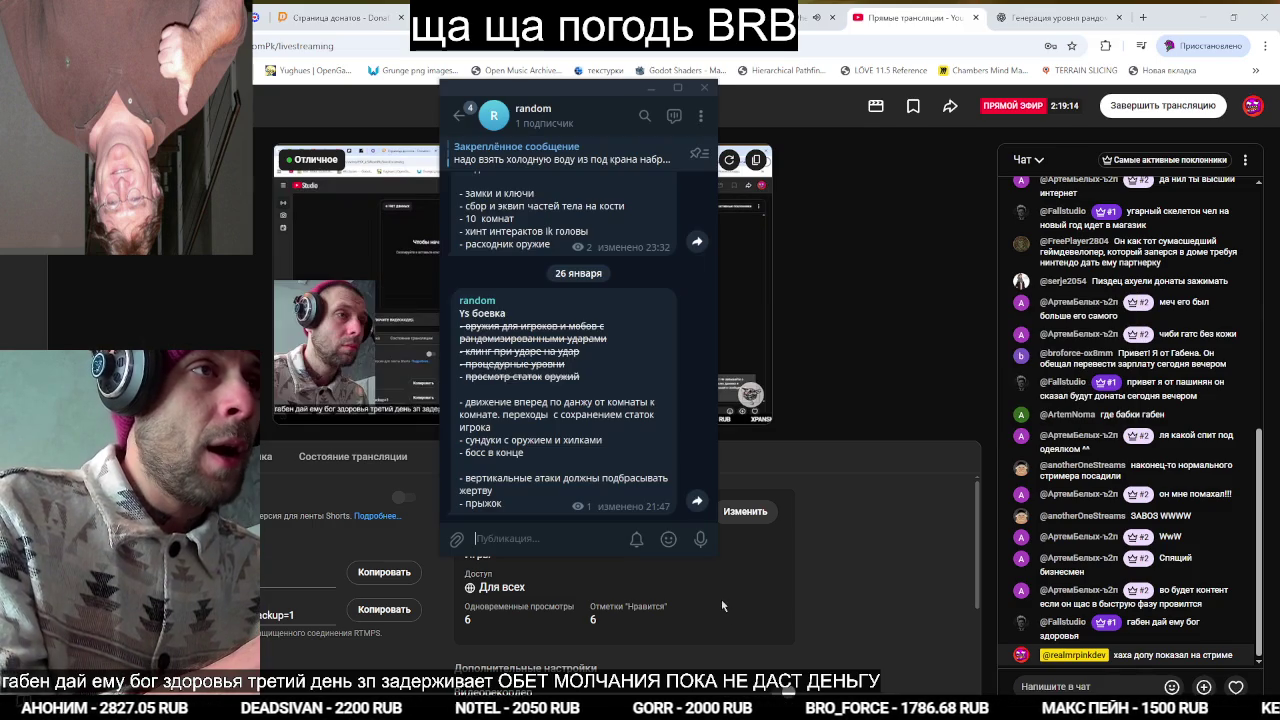